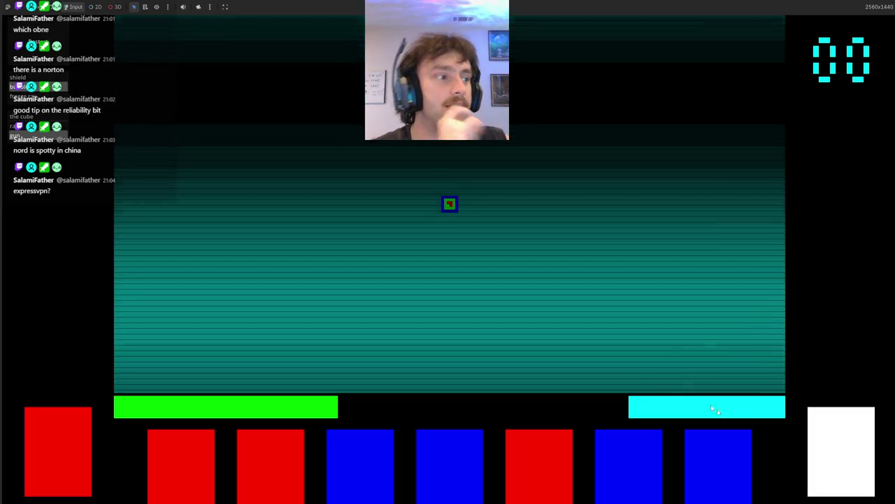
- Play the blue Timid card from the hand, triggering the invalid-type error at cards.gd line 95
left_click(641, 469)
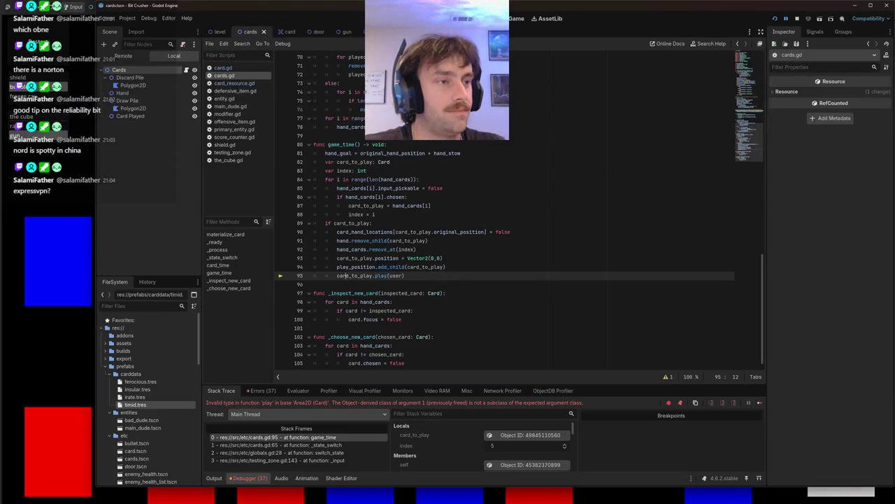
left_click(314, 284)
key("Left")
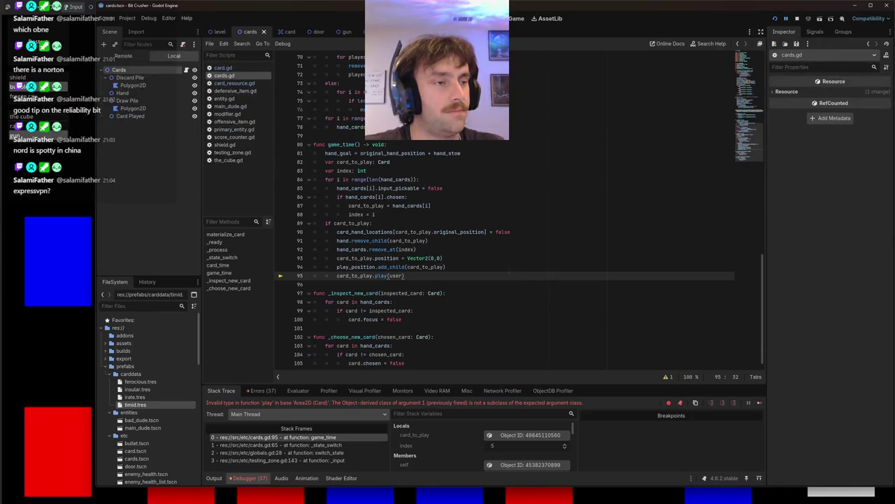
scroll(503, 210, "down", 1)
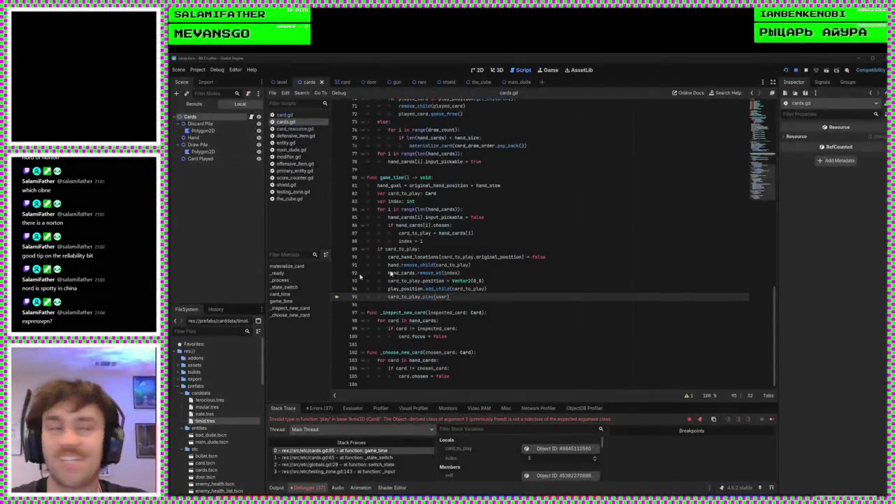
- Stop the paused debug session and return the cursor to the end of line 95
left_click(511, 257)
left_click(806, 72)
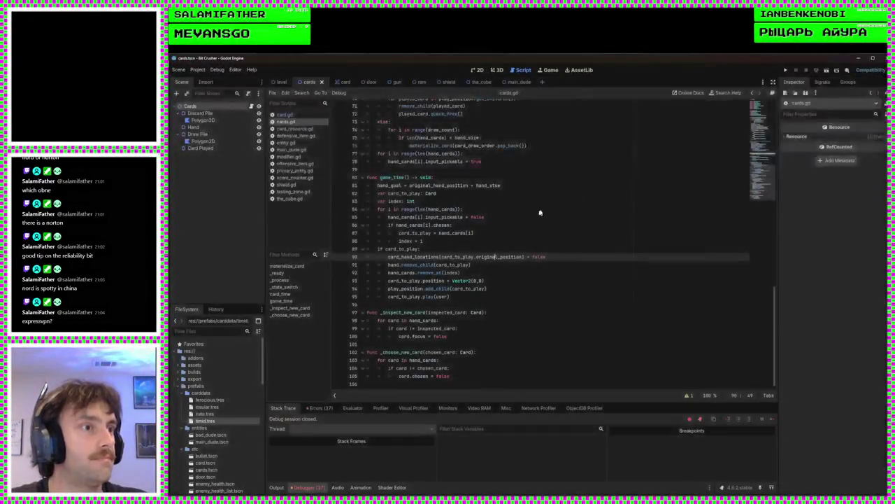
left_click(566, 266)
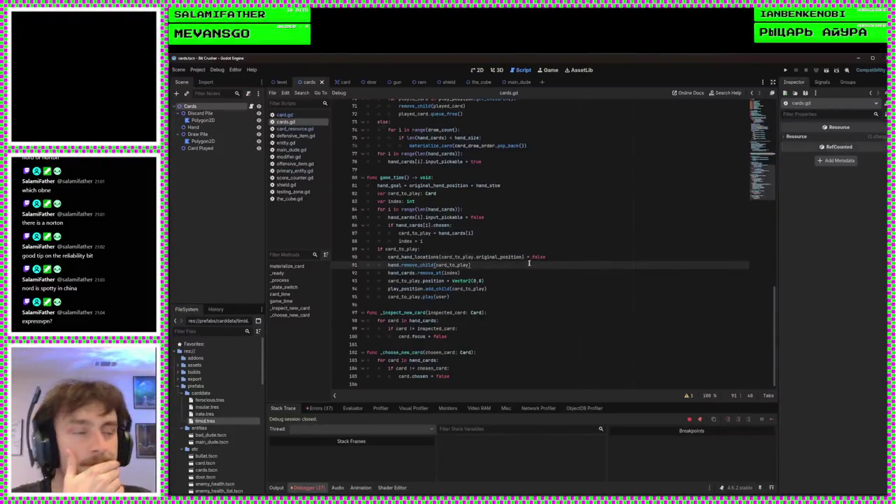
left_click(481, 296)
key("End")
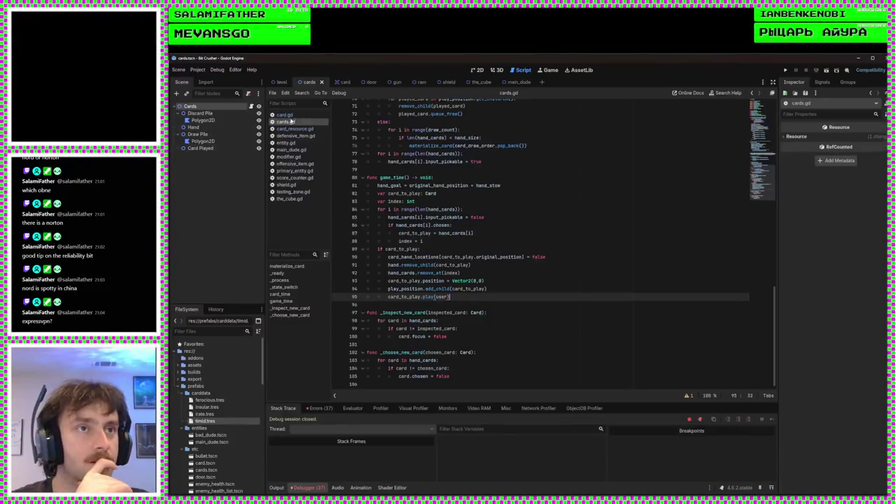
- Switch to the level scene and review cards.gd lines 87–96 where card_to_play is set
left_click(282, 81)
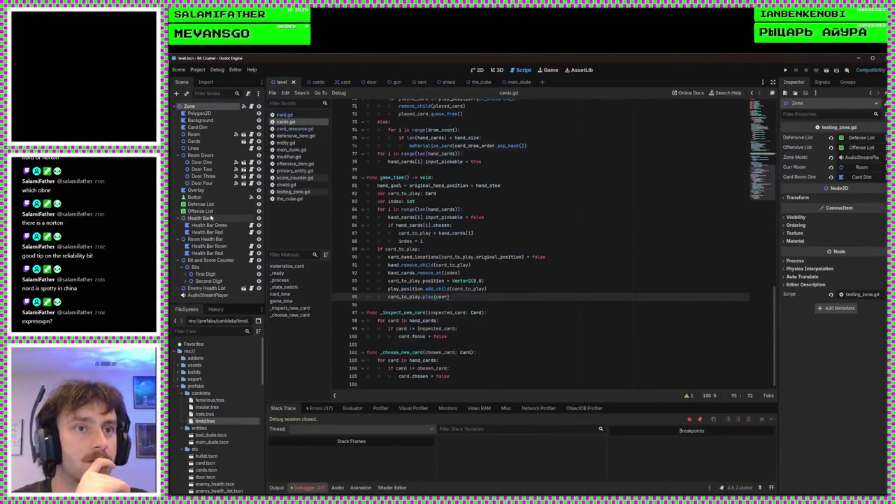
left_click(415, 304)
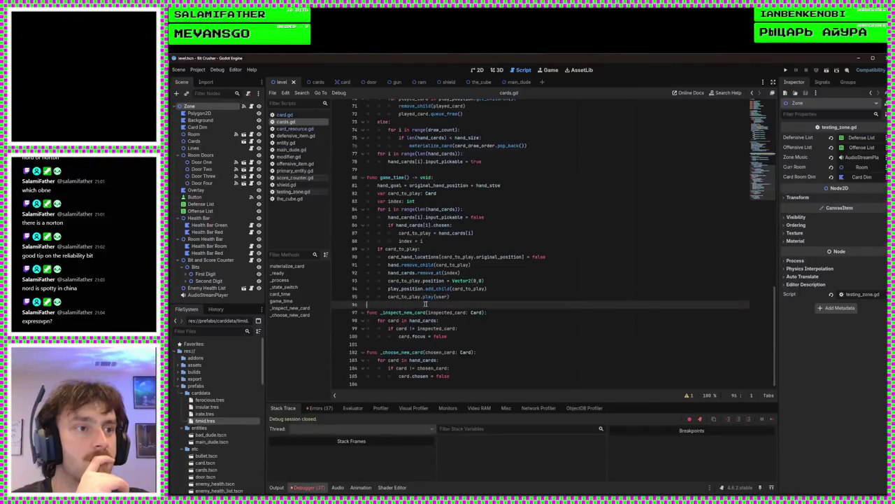
left_click(472, 297)
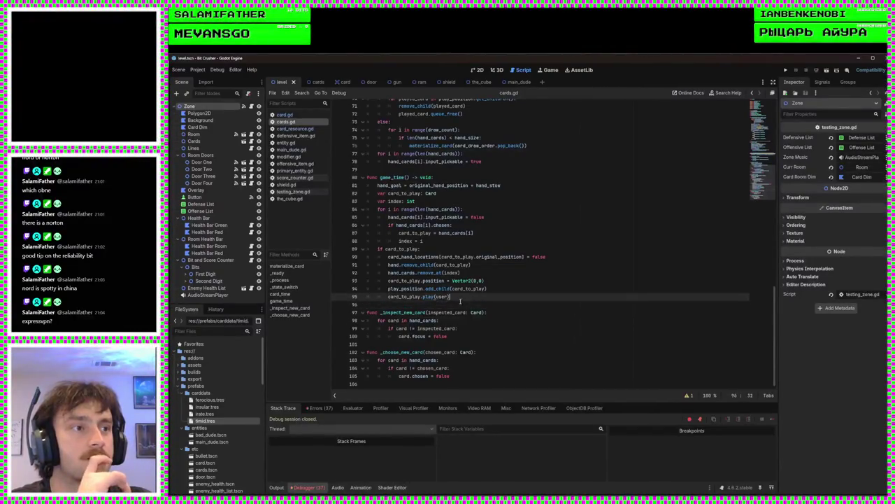
left_click(517, 272)
left_click(532, 250)
left_click(516, 241)
left_click(500, 233)
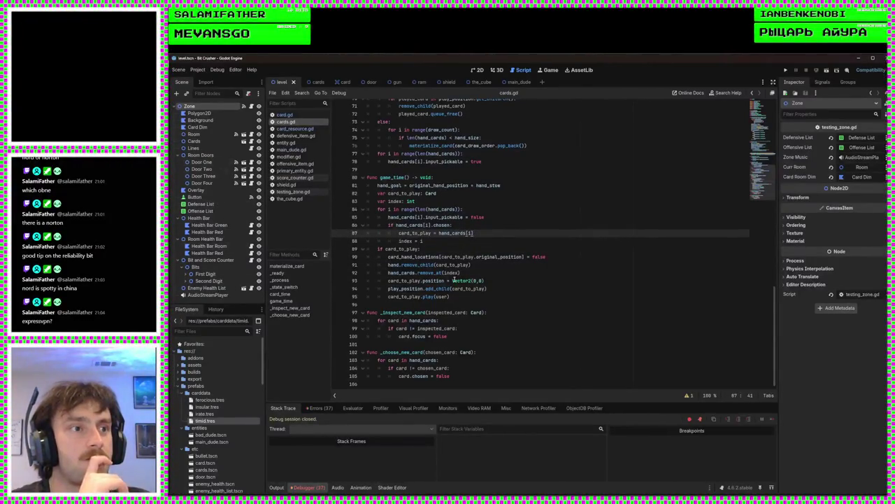
- Open testing_zone.gd, scroll through its code, and show the debugger's Errors list
left_click(292, 192)
scroll(521, 303, "down", 10)
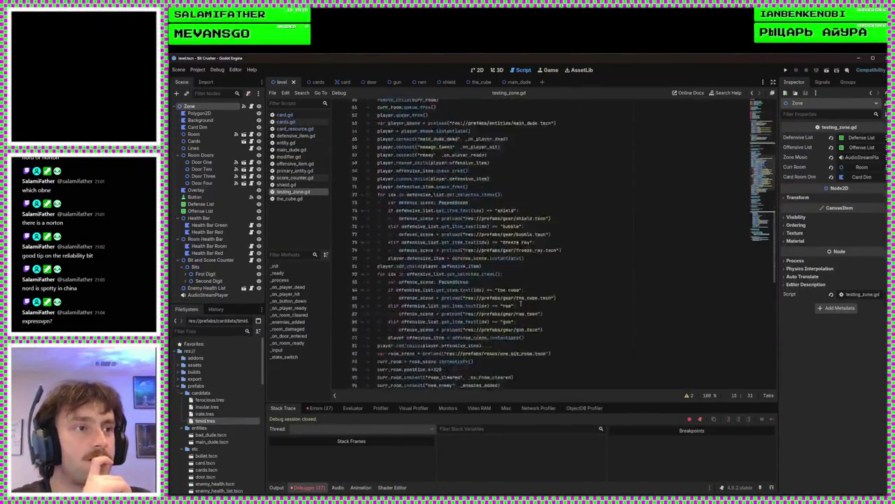
scroll(520, 303, "down", 5)
scroll(521, 303, "down", 6)
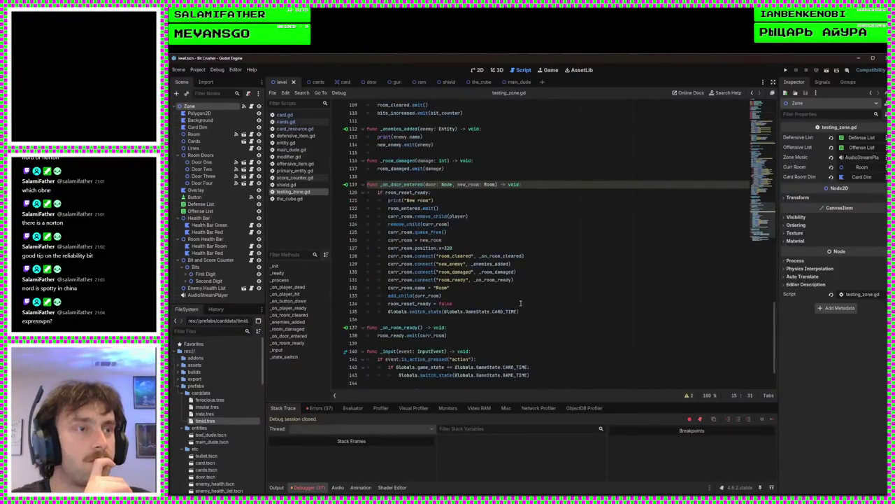
scroll(521, 302, "up", 9)
scroll(521, 302, "up", 10)
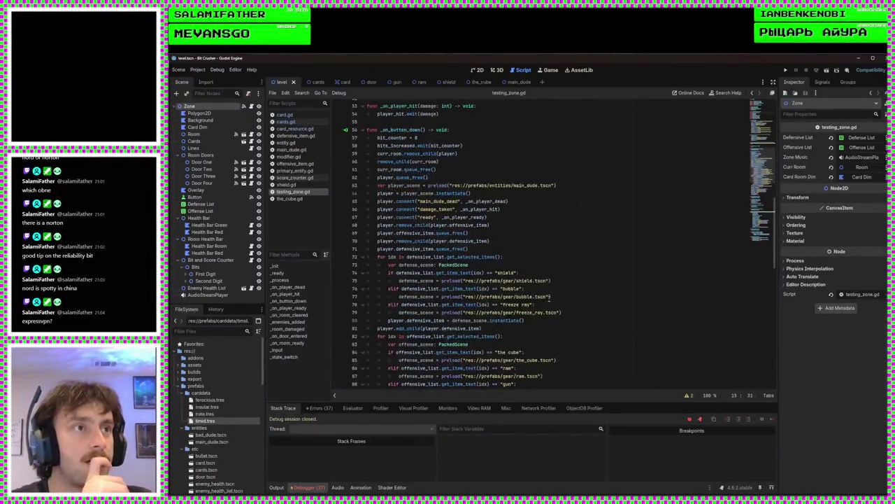
scroll(550, 297, "down", 4)
scroll(549, 298, "up", 5)
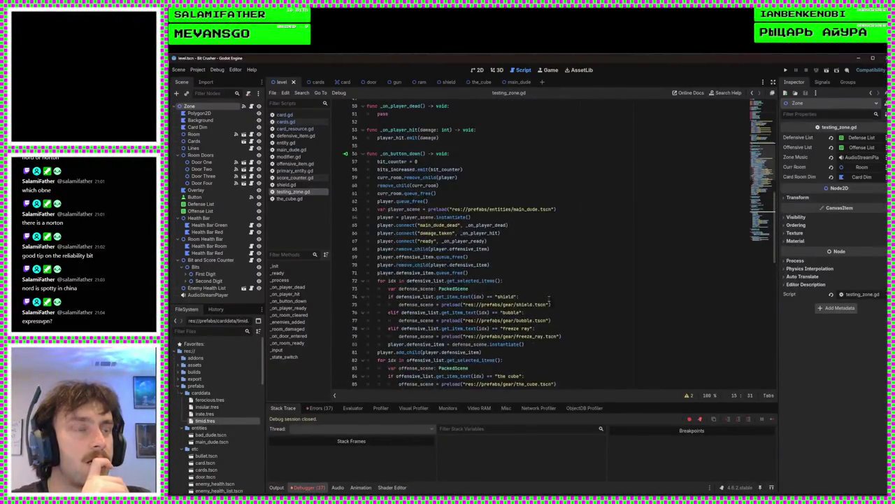
scroll(549, 297, "down", 5)
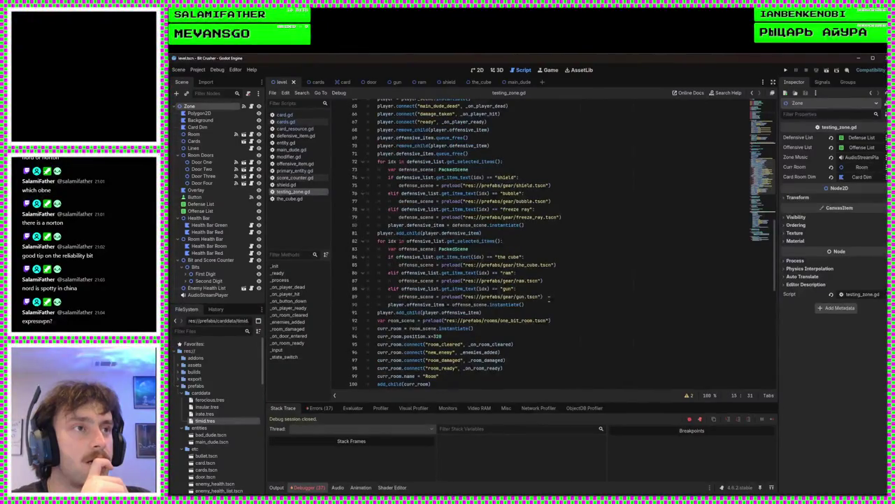
scroll(549, 297, "down", 4)
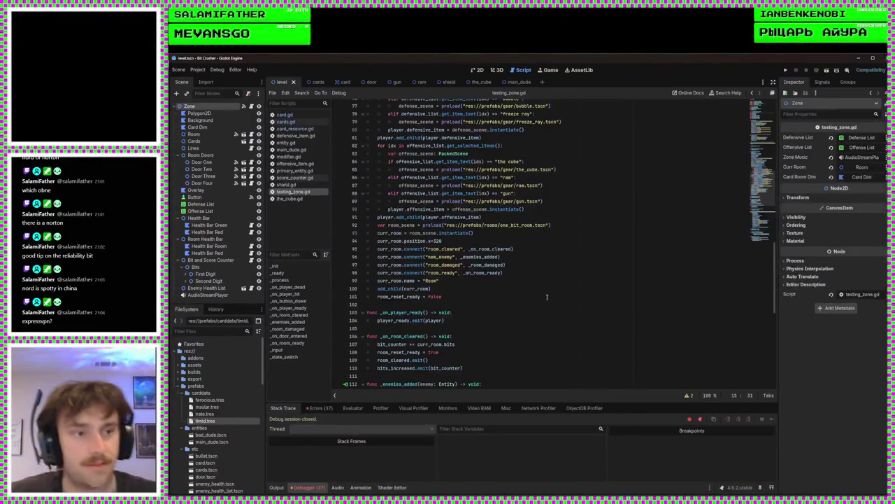
left_click(321, 408)
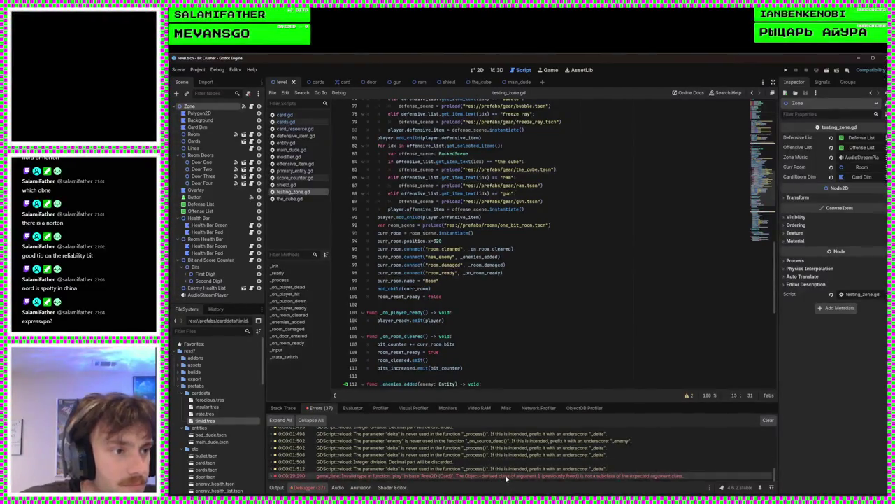
- Jump from the red game_time error entry to the play(user) call on cards.gd line 95
mouse_move(607, 479)
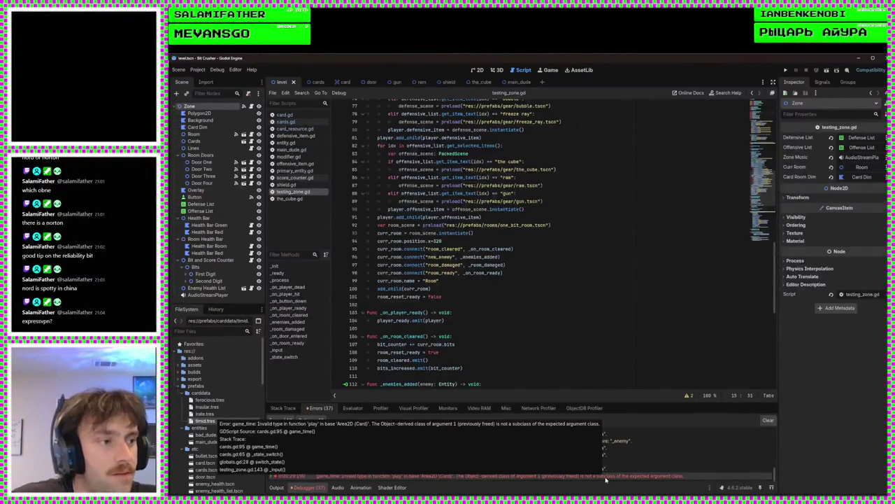
left_click(607, 479)
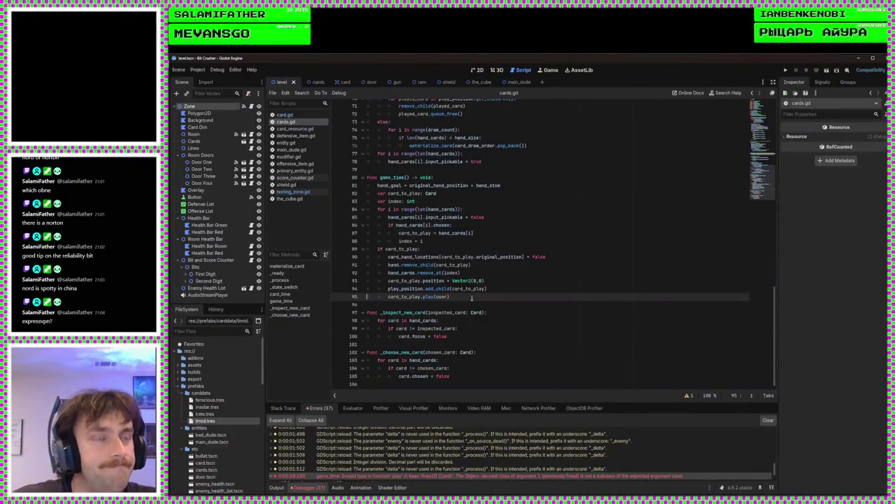
- Review the game_time code in cards.gd around line 90
scroll(532, 283, "up", 20)
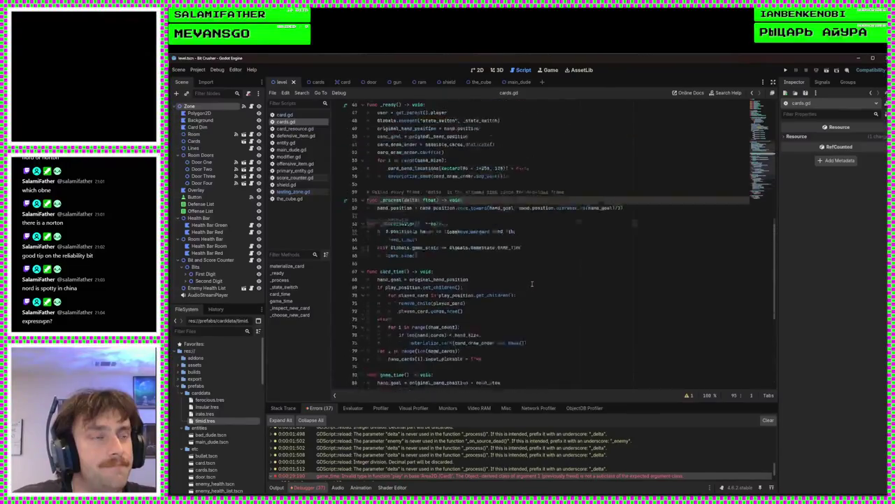
scroll(532, 283, "down", 19)
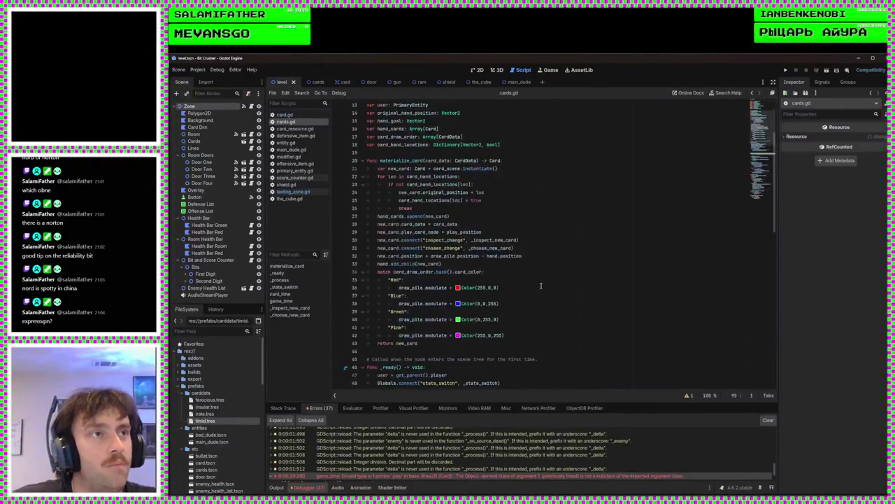
scroll(541, 285, "down", 2)
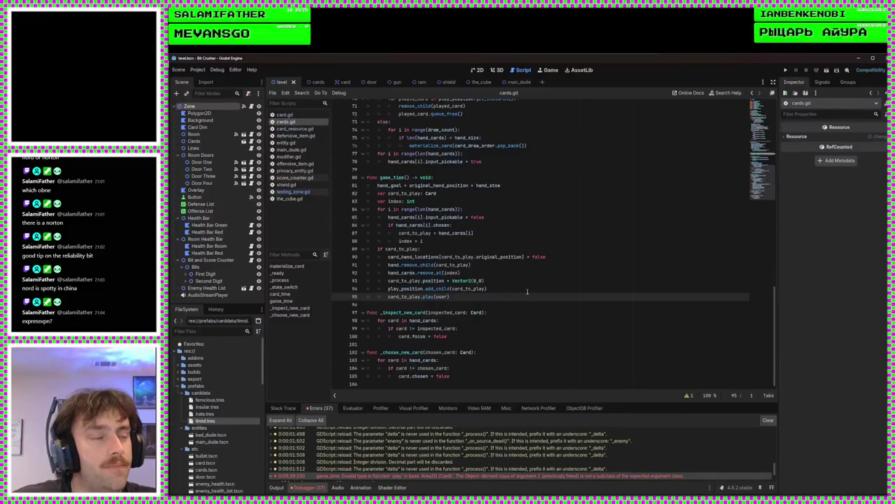
key("Up")
key("Up")
key("Up")
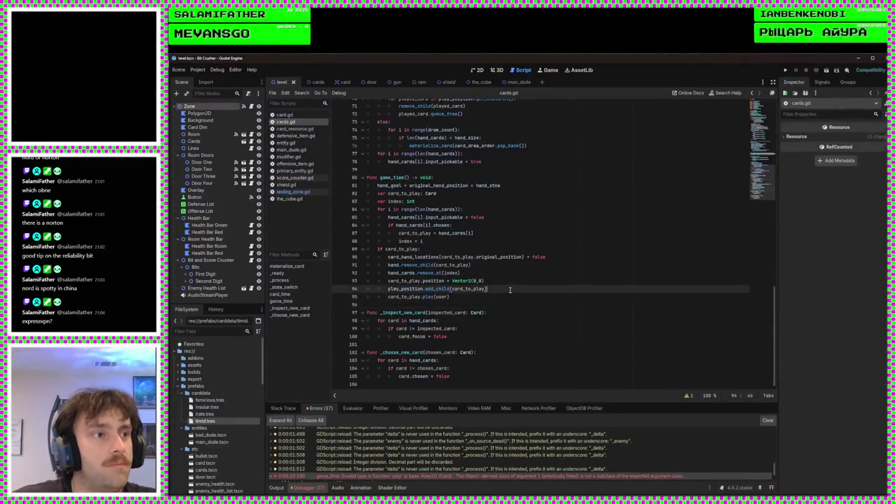
left_click(565, 258)
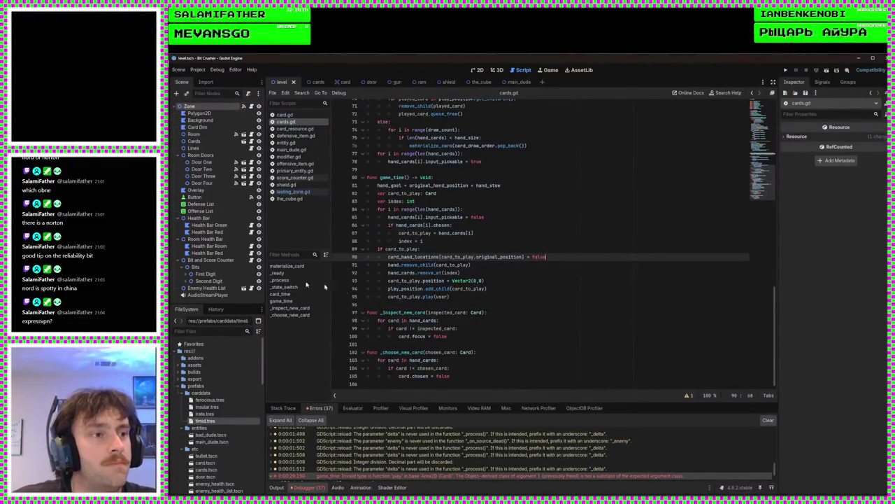
- Select the Zone node to show its properties and reopen testing_zone.gd
left_click(216, 105)
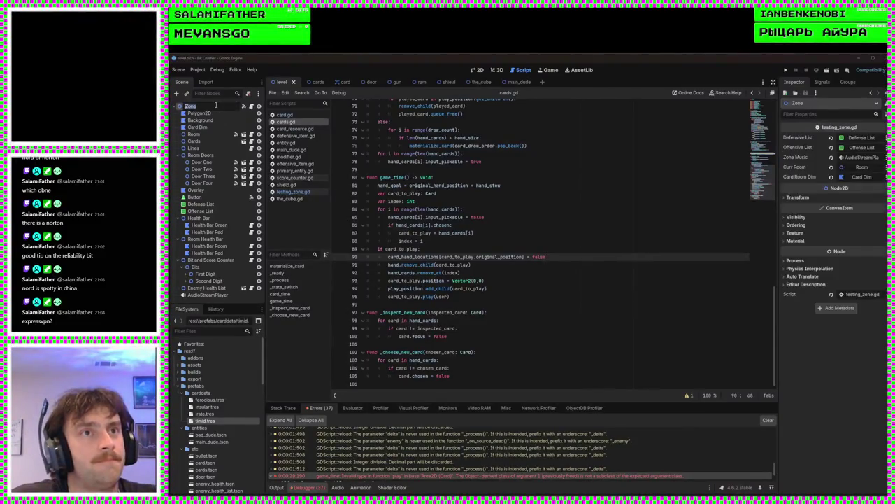
scroll(491, 207, "up", 18)
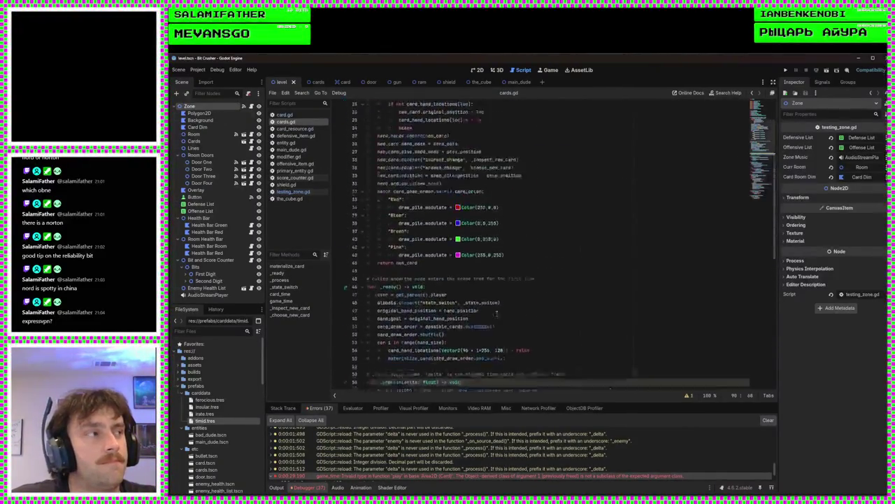
scroll(497, 312, "up", 2)
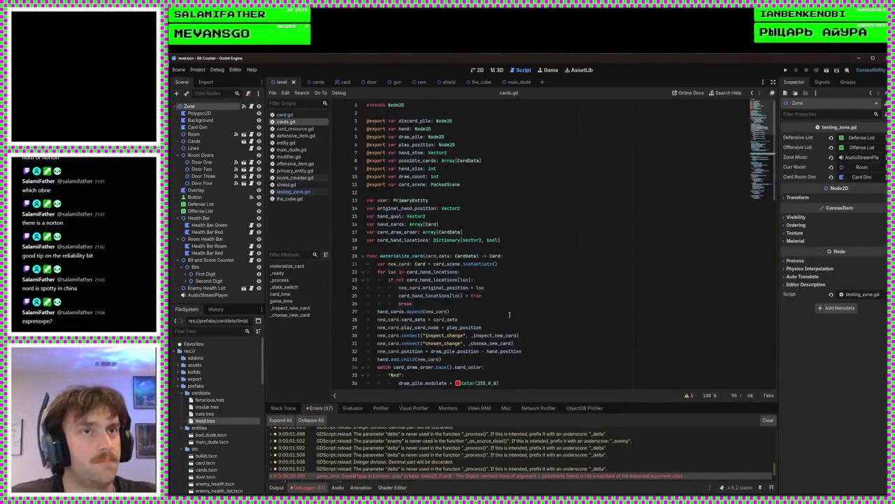
left_click(293, 191)
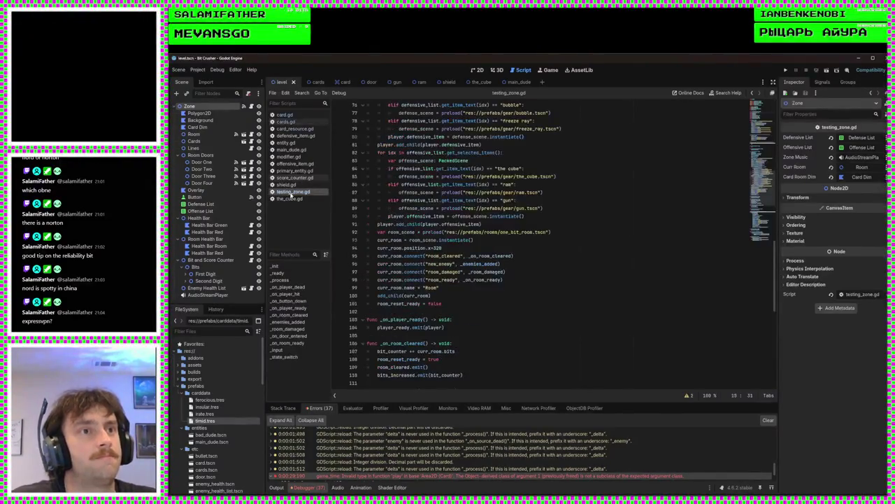
scroll(489, 198, "up", 17)
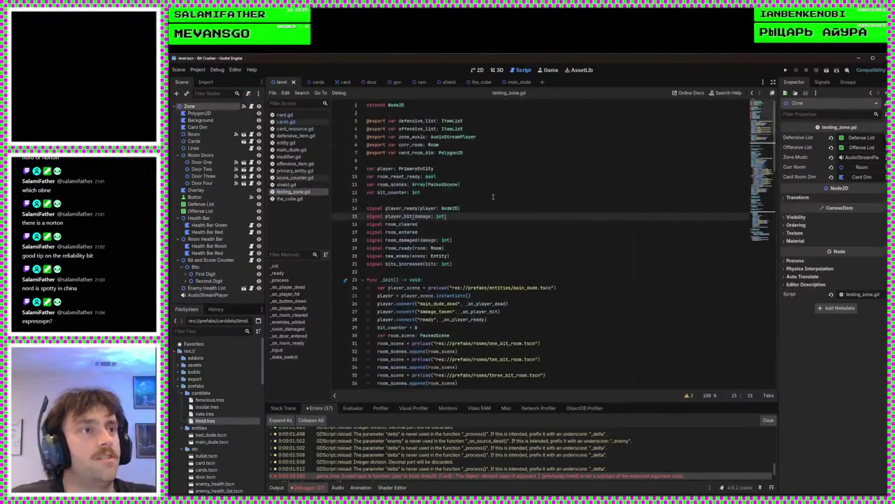
left_click(478, 152)
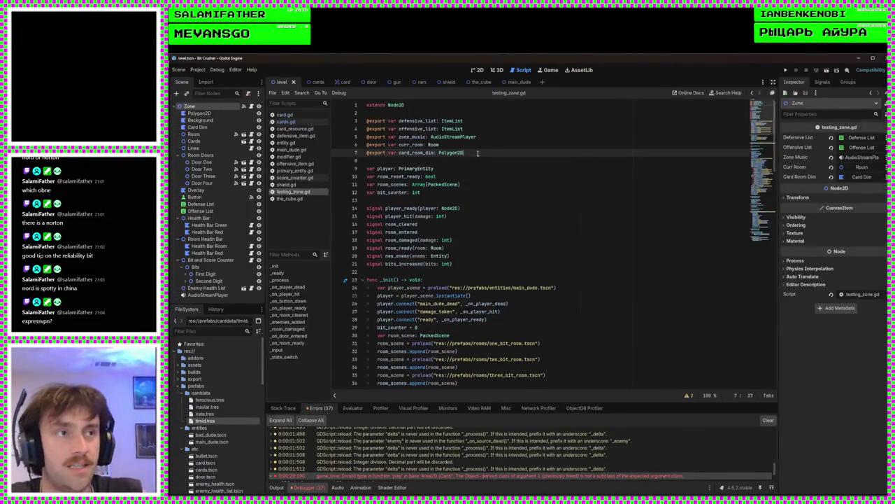
key("Return")
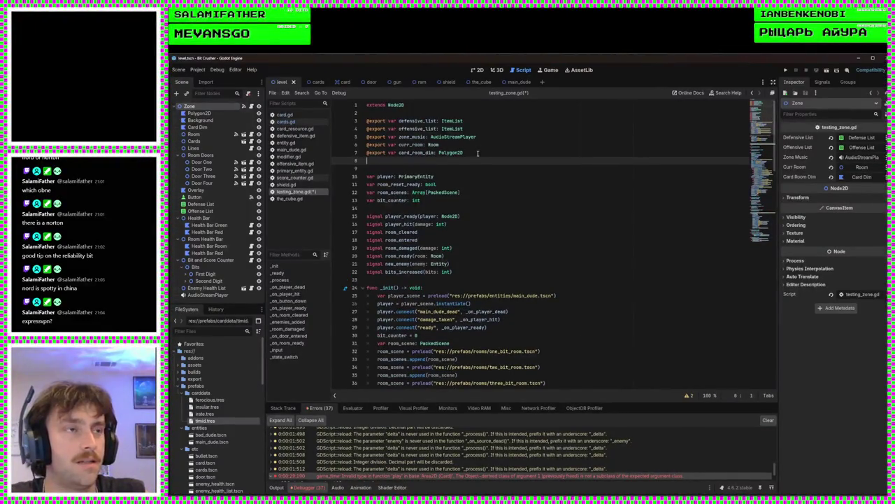
type("@export")
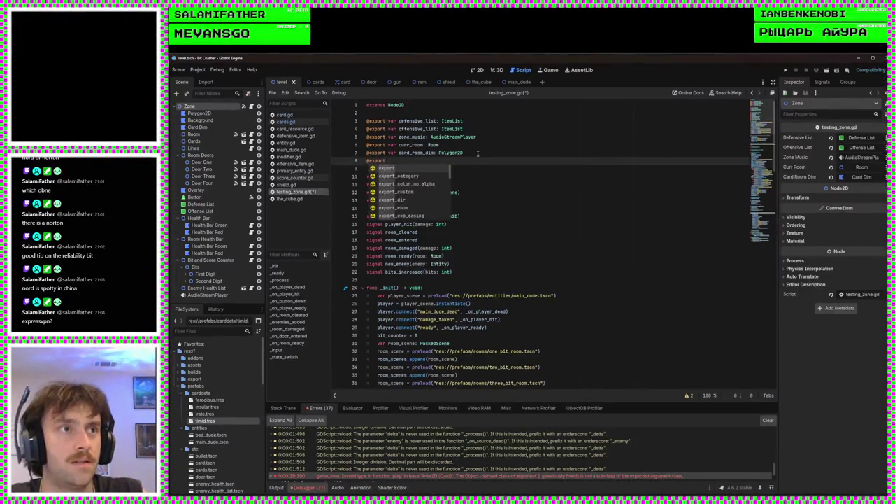
type(" var player")
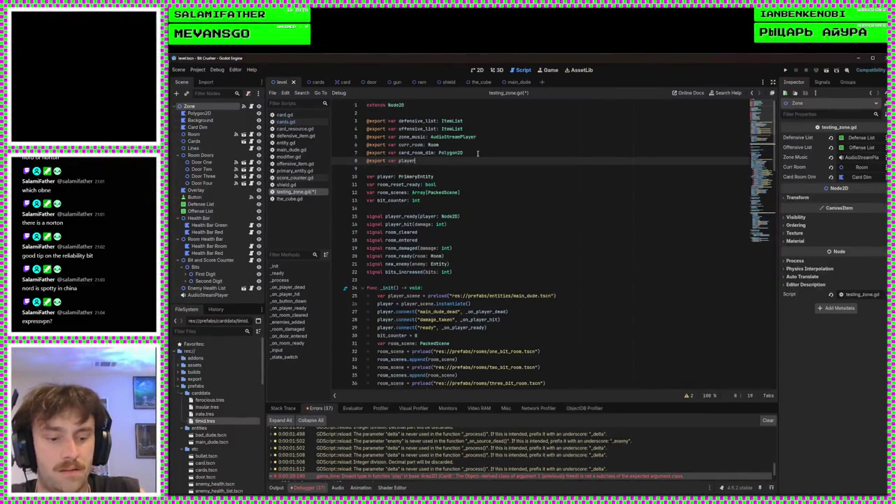
type("_cards:")
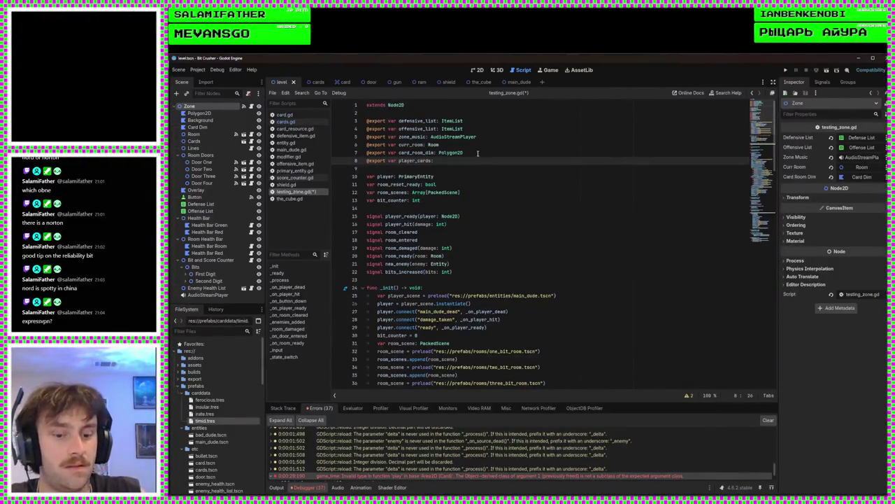
type(" Node2D")
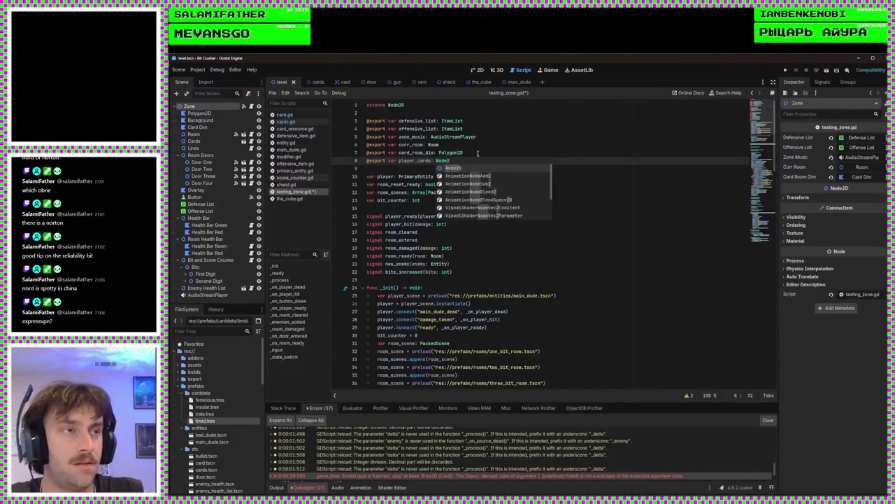
key("ctrl+s")
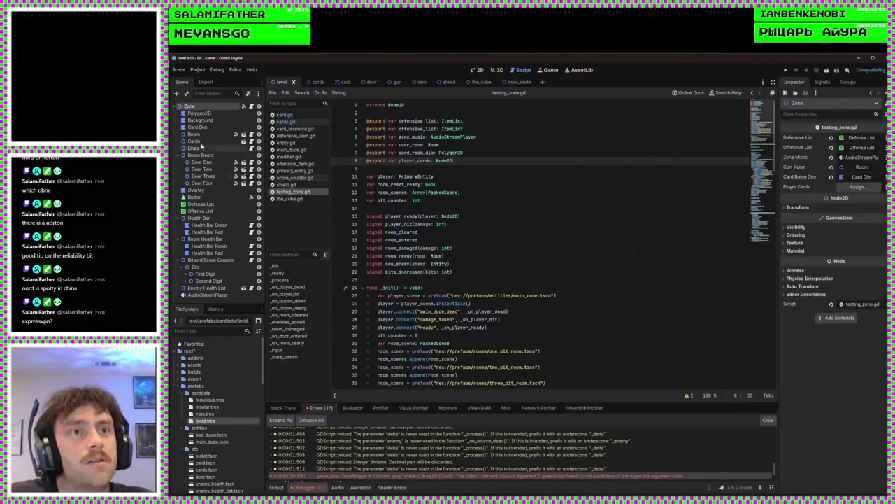
left_click_drag(202, 140, 847, 187)
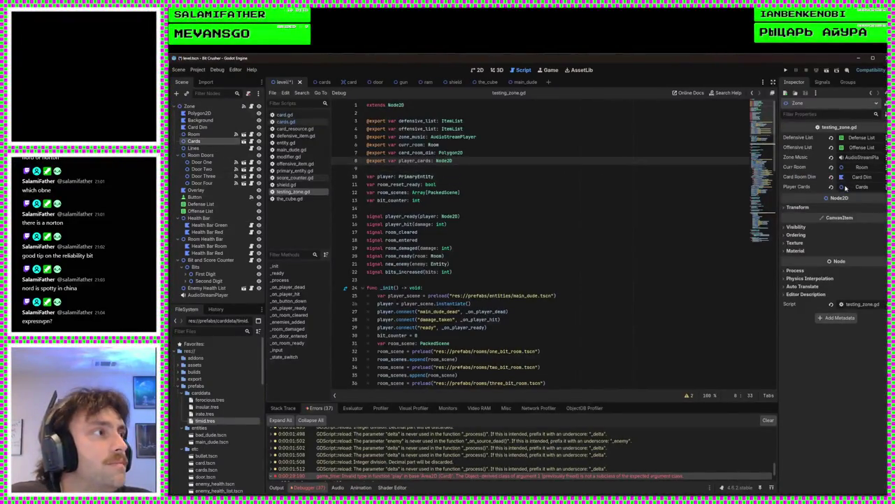
- Add 'player_cards.user = player' after the player instantiation on line 65, then run with F5
scroll(584, 227, "down", 15)
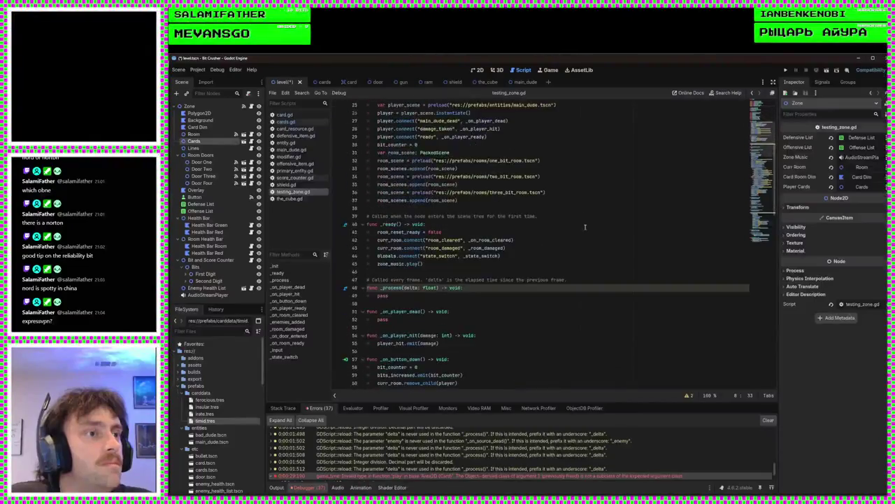
scroll(574, 233, "down", 3)
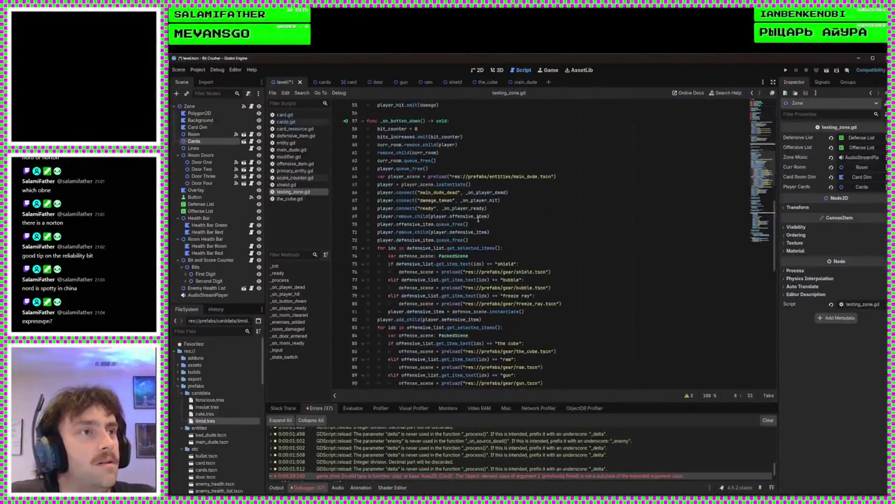
left_click(489, 243)
left_click(557, 185)
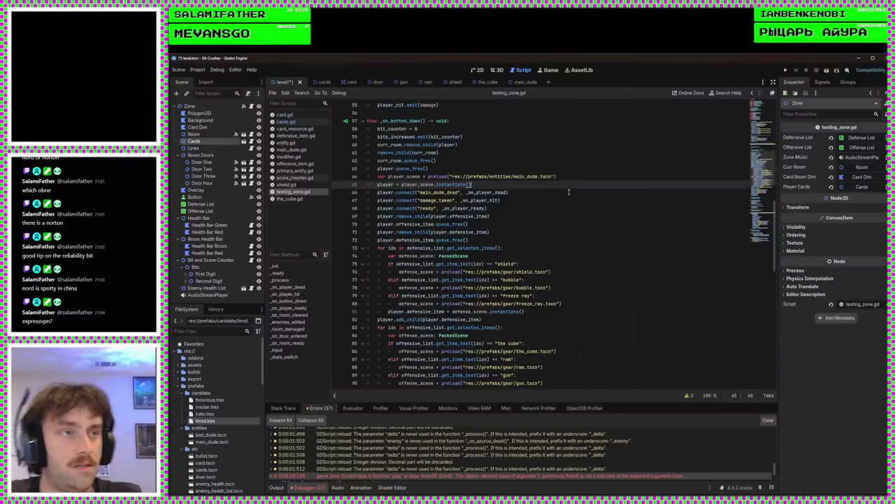
key("Return")
key("Tab")
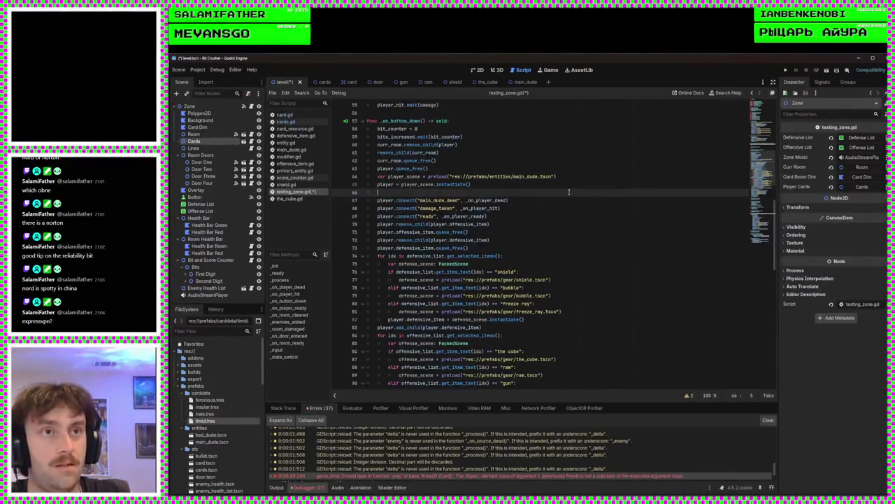
type("pl")
key("Down")
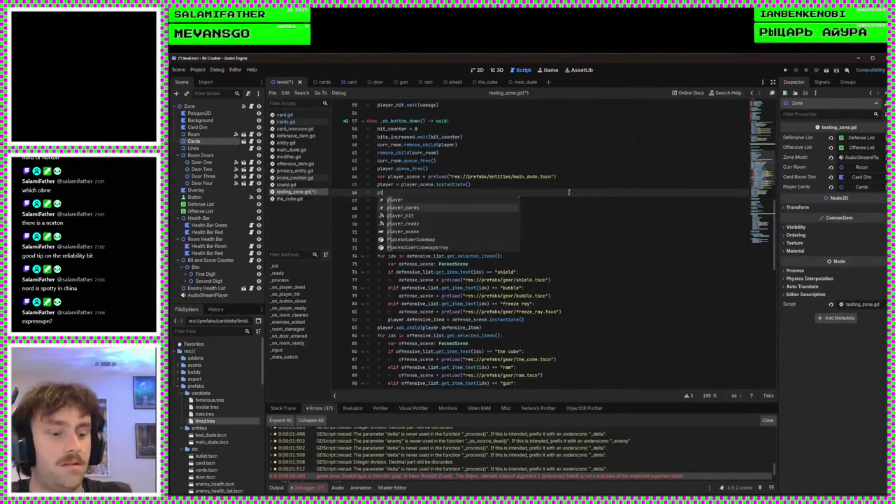
key("Return")
type("/.user")
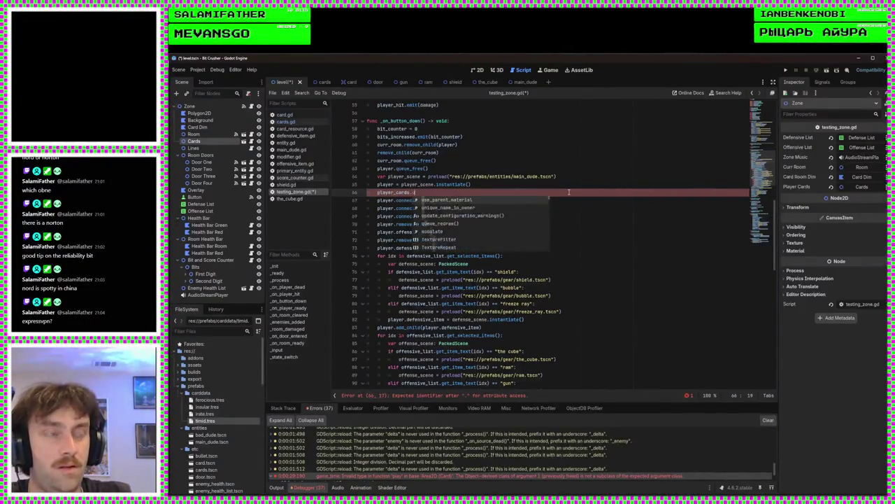
type(" = player")
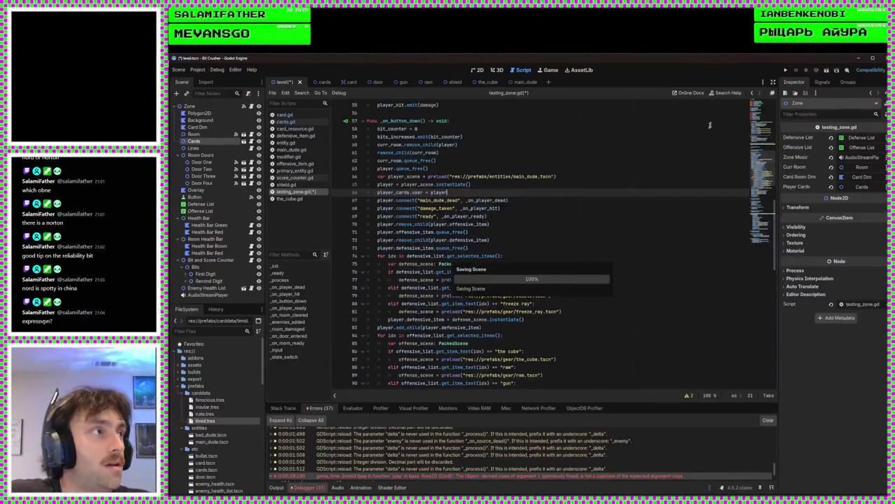
key("F5")
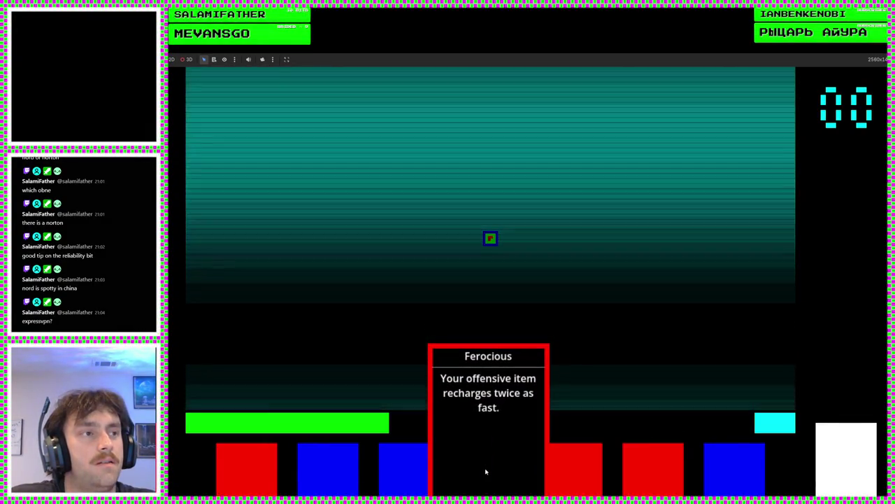
- Play the Ferocious card, move the player right, then stop the game with F8
left_click(486, 471)
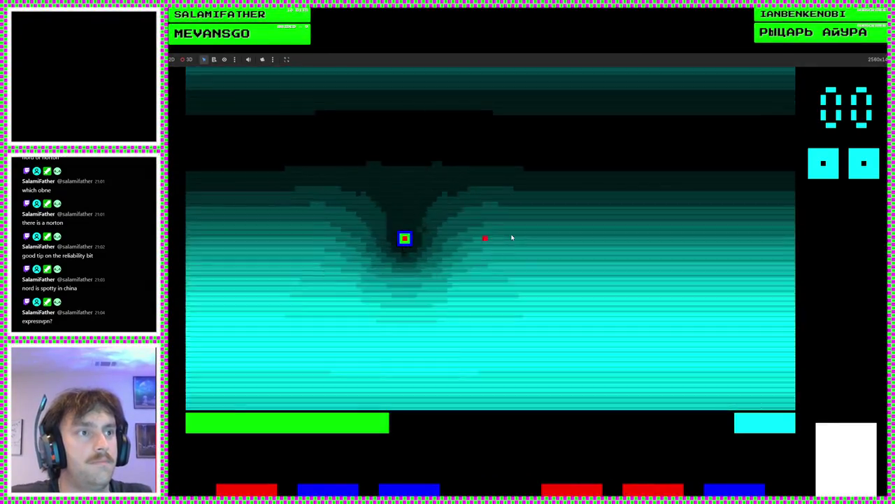
key("Right")
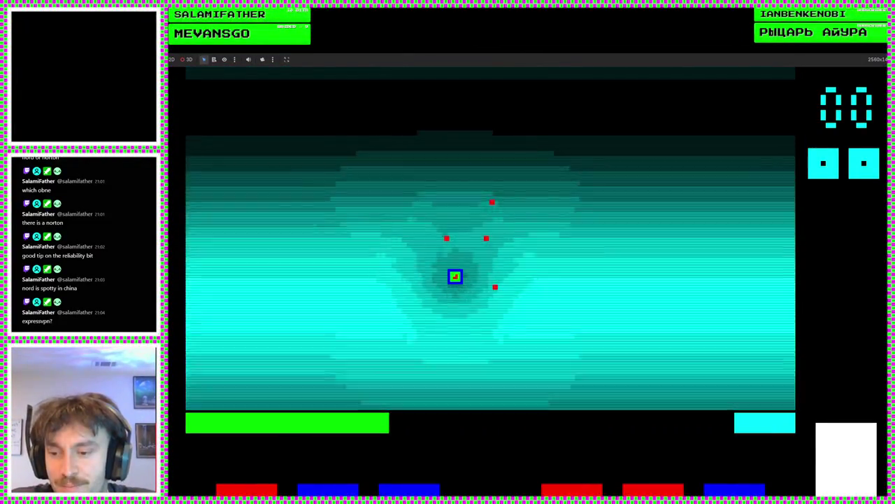
key("F8")
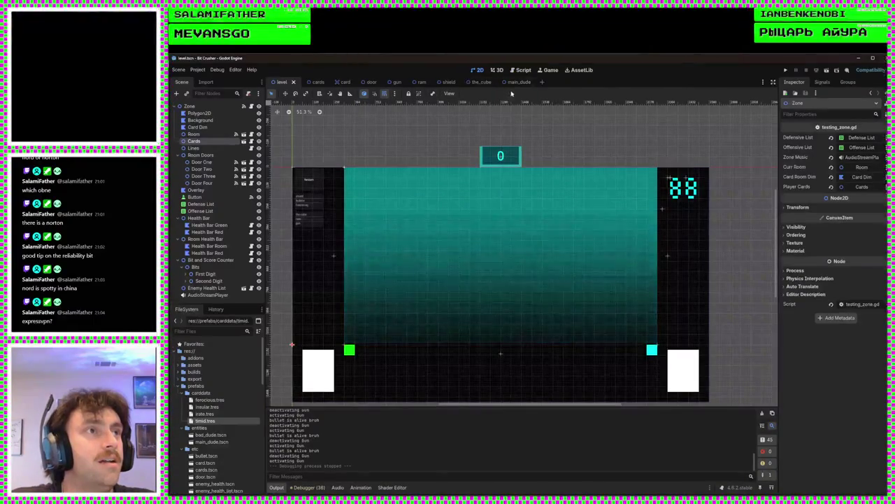
- In the main_dude scene, delete The Cube and Shield nodes
left_click(512, 83)
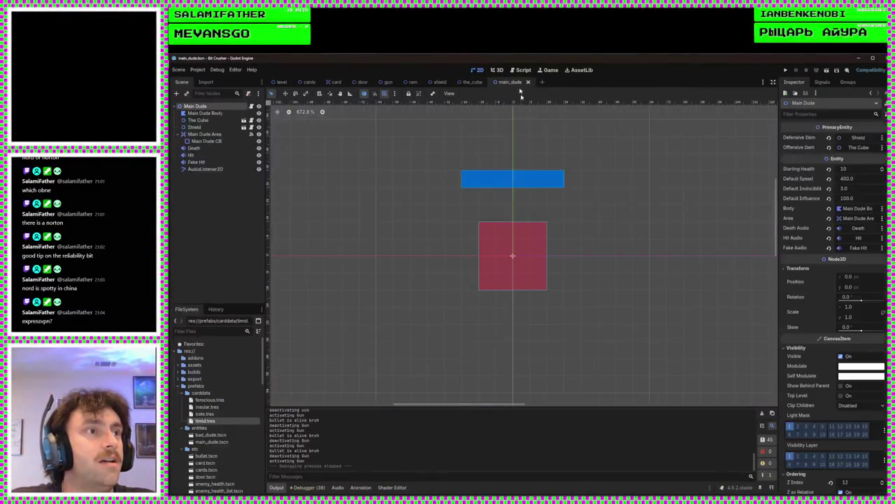
scroll(515, 225, "down", 1)
left_click(202, 120)
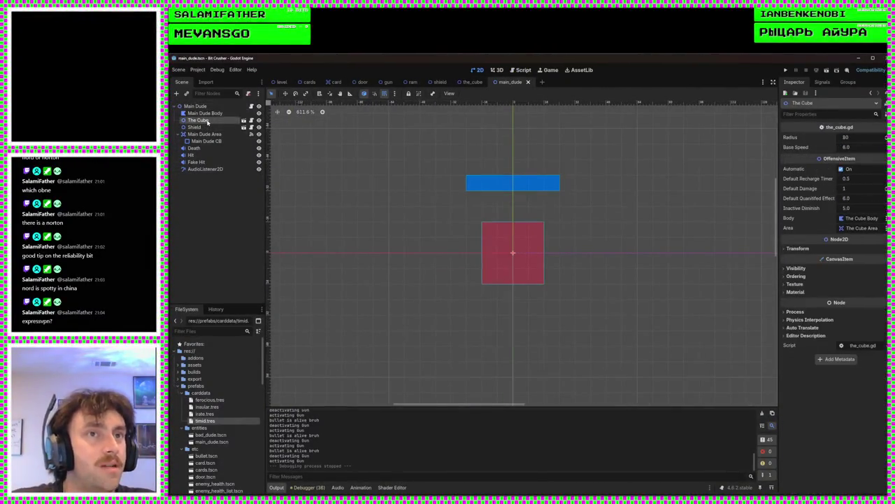
key("Delete")
key("Return")
left_click(210, 121)
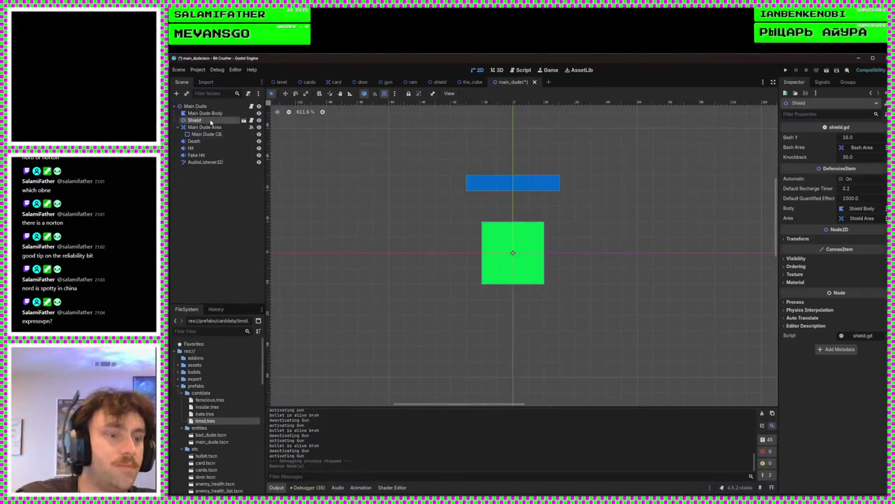
key("Delete")
key("Return")
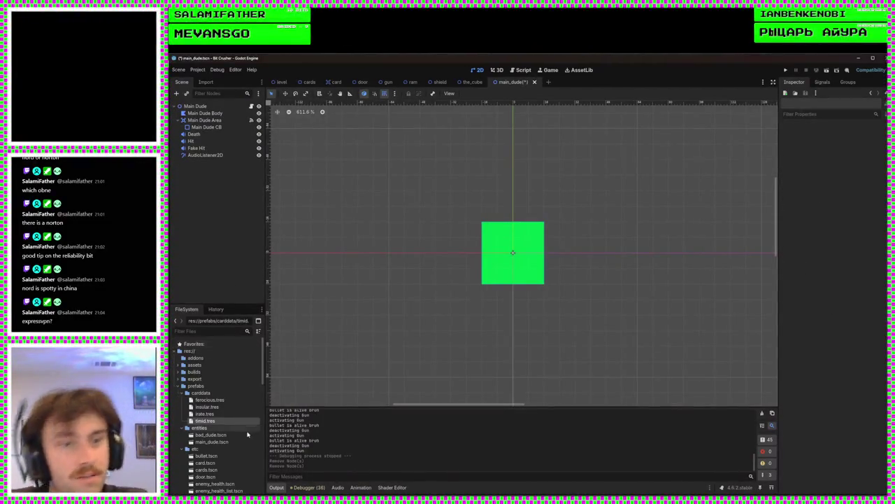
- Instance bubble.tscn from FileSystem under Main Dude
scroll(242, 437, "down", 3)
mouse_move(206, 382)
left_mouse_down()
mouse_move(210, 343)
mouse_move(211, 414)
mouse_move(199, 426)
left_mouse_up()
scroll(197, 428, "down", 1)
scroll(198, 428, "down", 3)
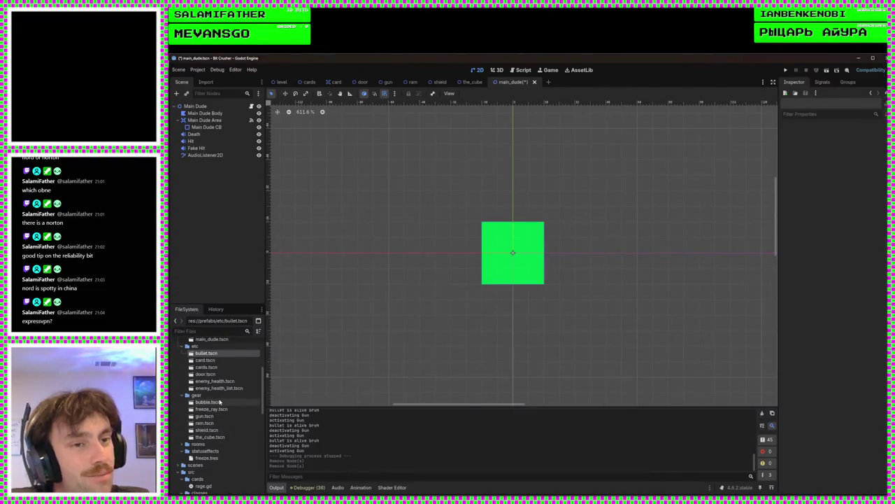
left_click(218, 402)
left_click_drag(217, 402, 198, 109)
- Instance gun.tscn under Main Dude and launch the game
scroll(227, 423, "down", 1)
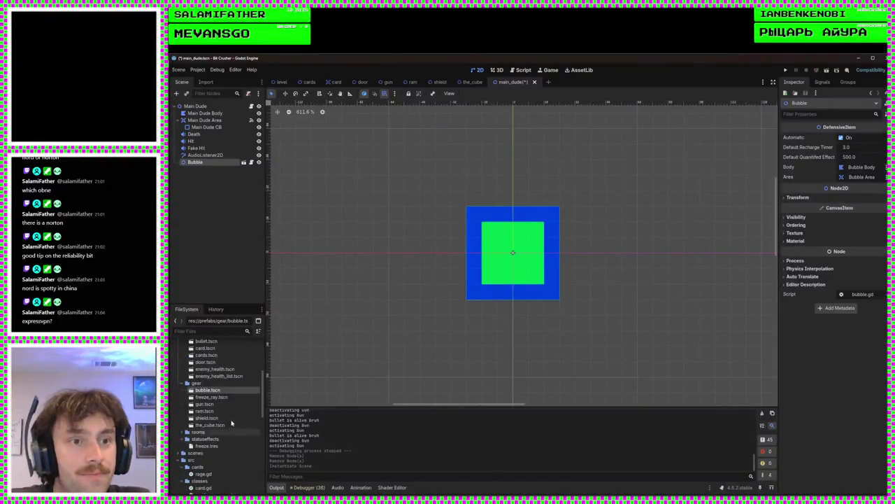
scroll(230, 422, "down", 1)
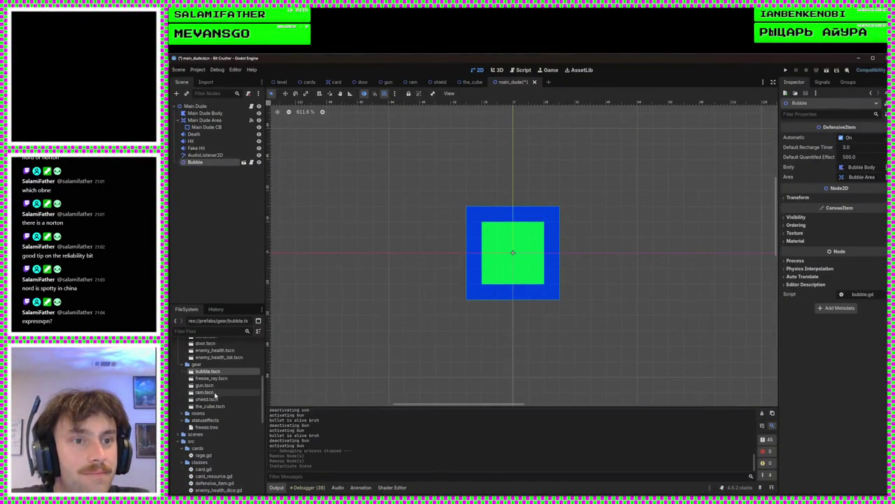
left_click(205, 386)
mouse_move(205, 385)
left_mouse_down()
mouse_move(210, 175)
mouse_move(191, 112)
left_mouse_up()
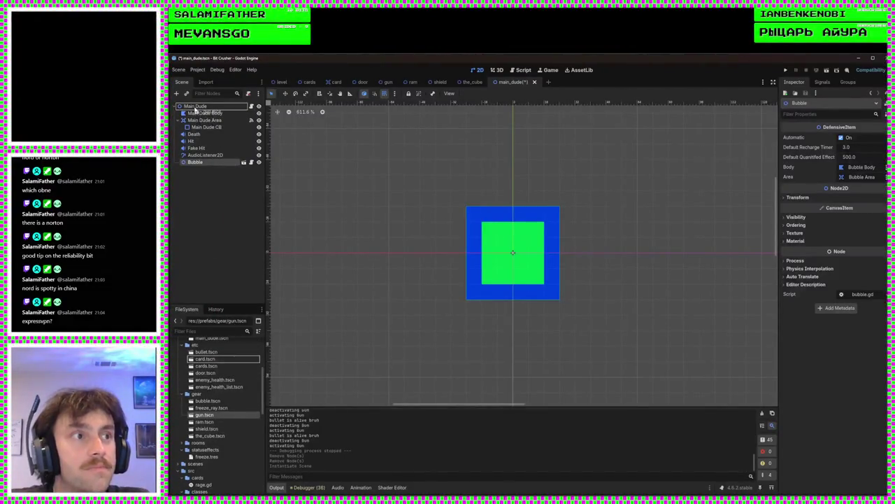
left_click(785, 70)
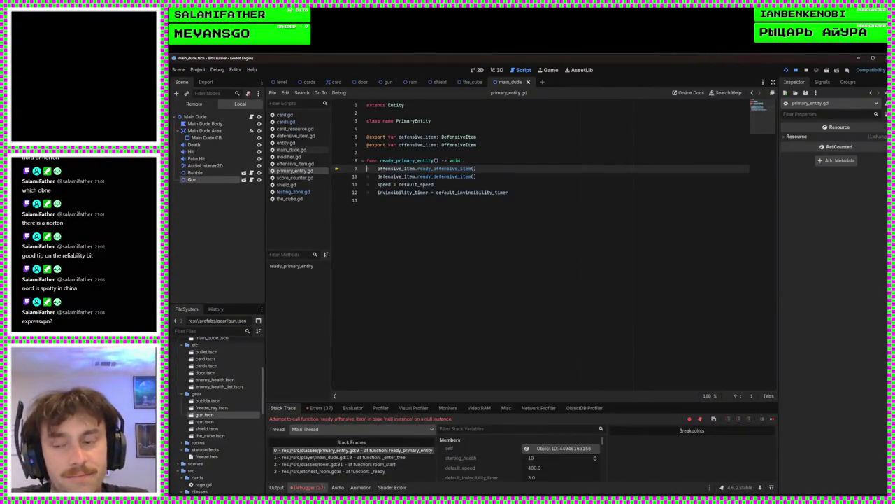
- Set Main Dude's Defensive Item to Bubble and Offensive Item to Gun, save, and relaunch
key("F8")
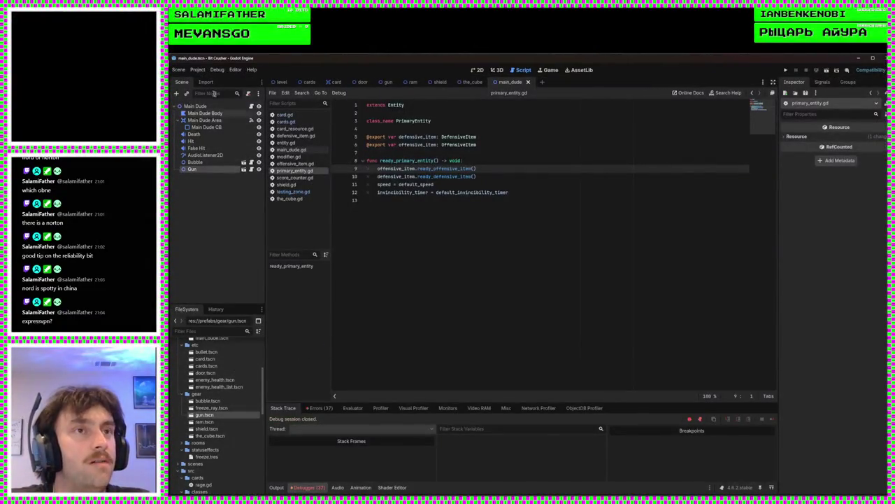
left_click(199, 106)
mouse_move(195, 161)
left_mouse_down()
mouse_move(674, 176)
mouse_move(855, 137)
left_mouse_up()
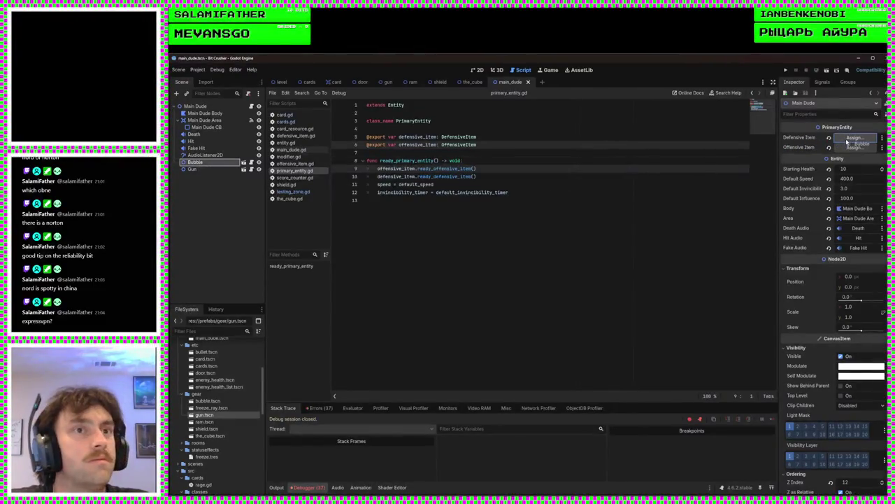
mouse_move(192, 168)
left_mouse_down()
mouse_move(294, 183)
mouse_move(752, 180)
mouse_move(857, 148)
left_mouse_up()
left_click(566, 195)
key("ctrl+s")
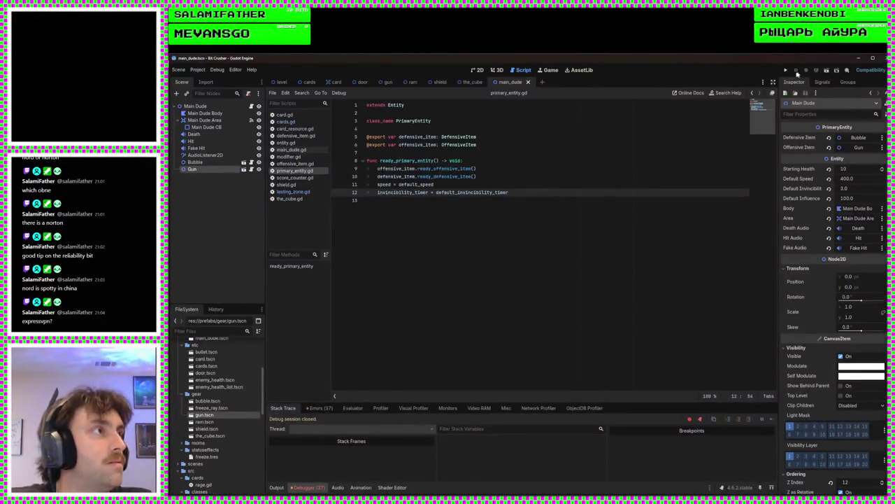
left_click(786, 71)
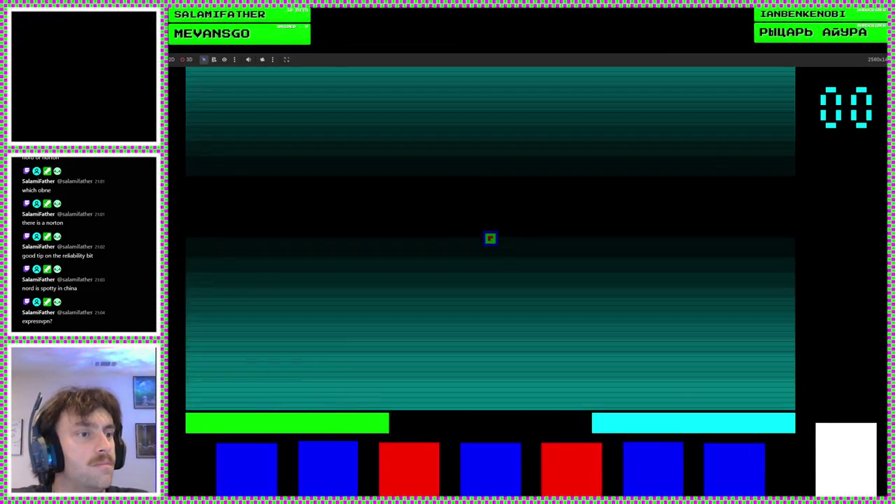
- Play the Insular card in the running game, then stop the playtest with F8
mouse_move(478, 465)
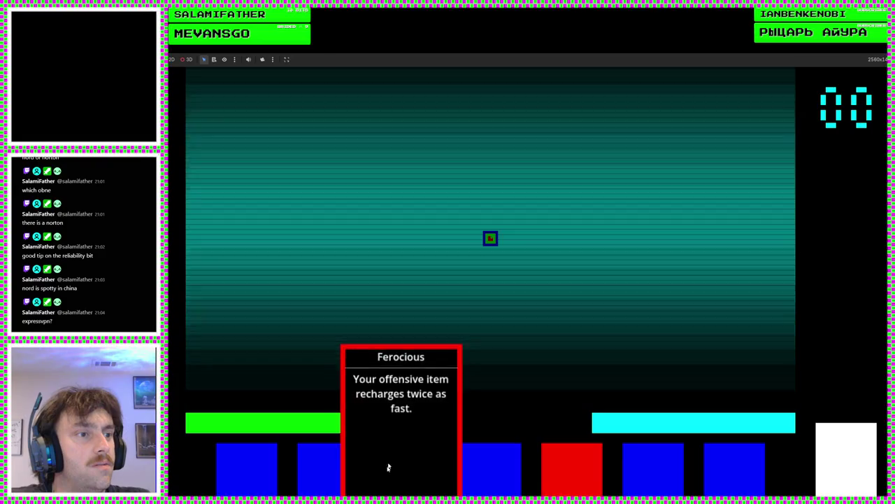
mouse_move(566, 482)
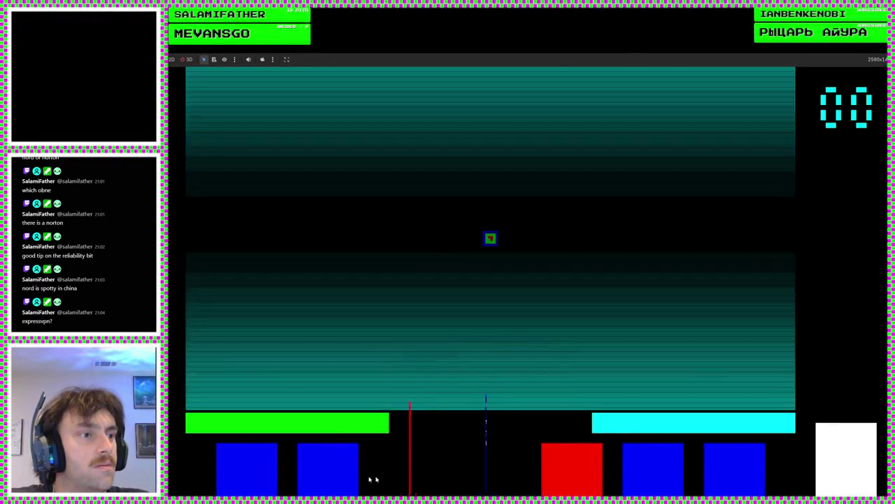
mouse_move(339, 482)
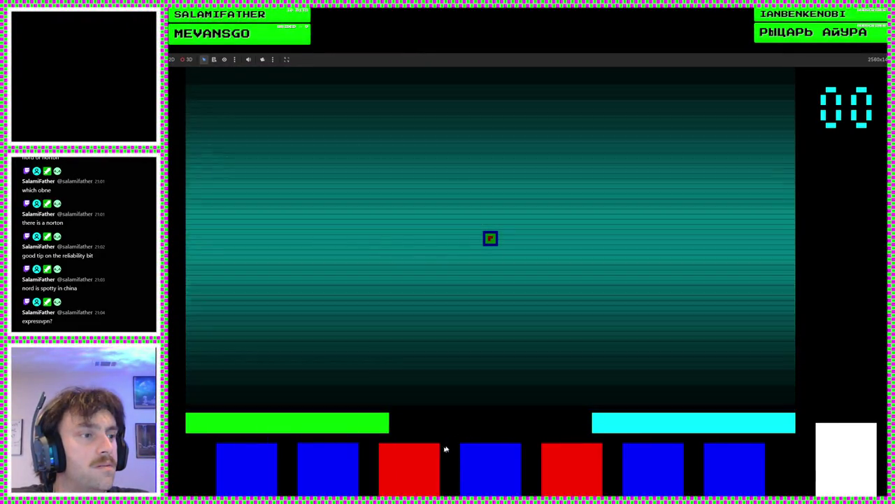
left_click(345, 467)
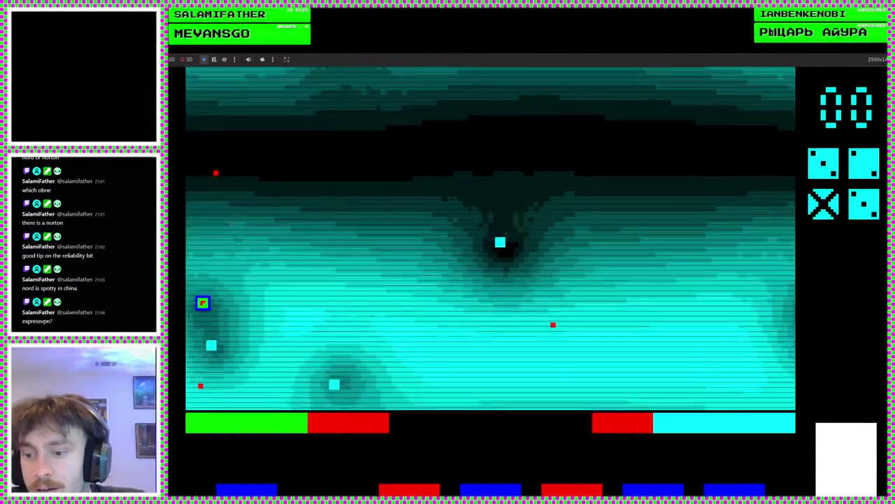
key("F8")
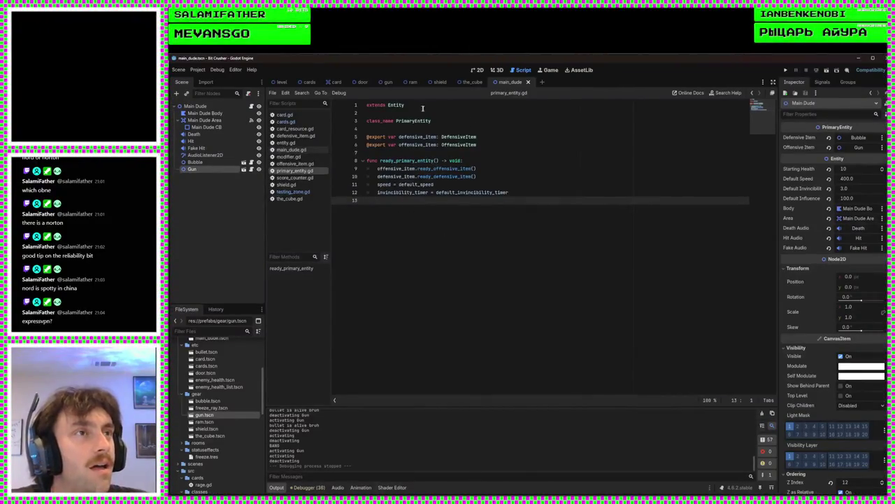
- Set the gun scene's Default Quantified Effect to 500, then save and relaunch the game
left_click(388, 82)
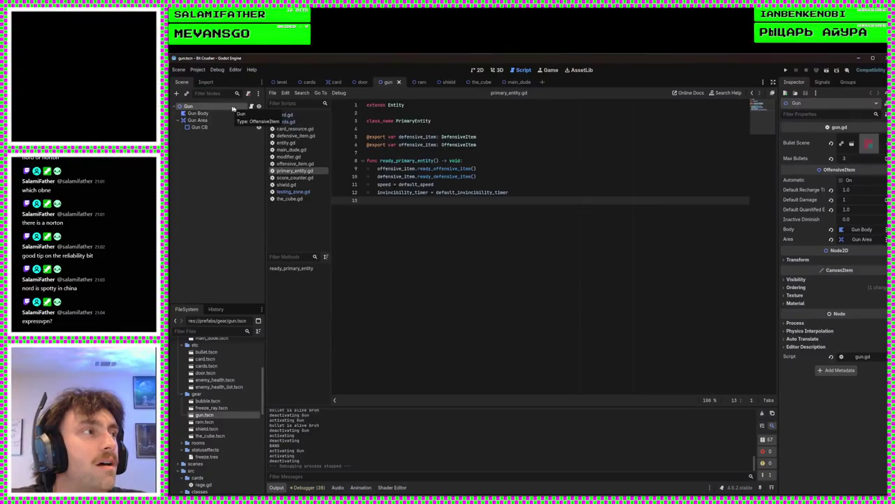
left_click(859, 209)
type("500")
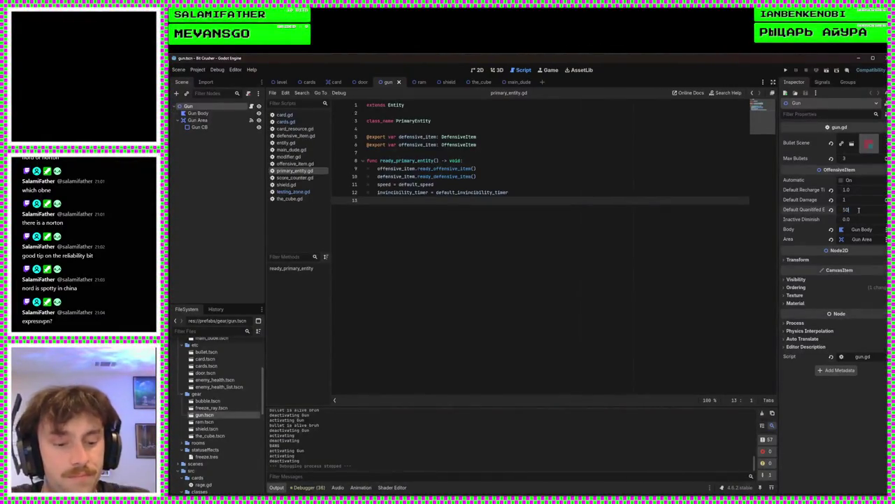
key("Return")
key("ctrl+s")
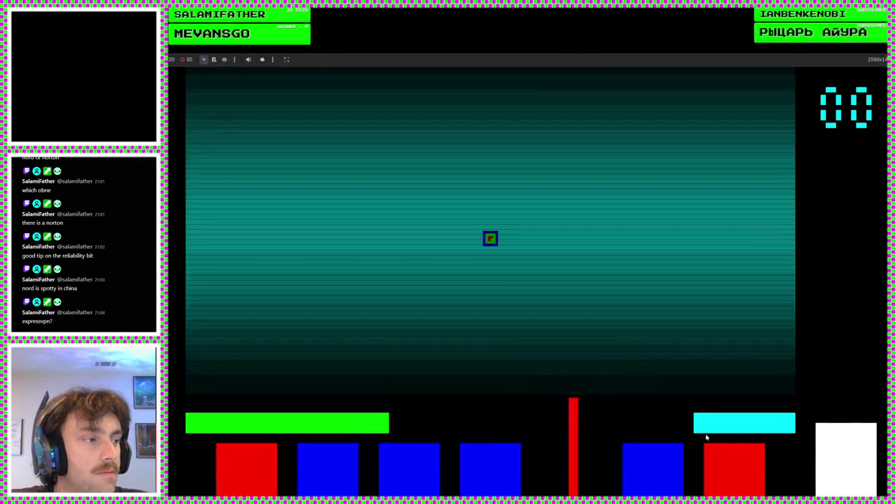
- Steer the player square around the room dodging enemies, then exit through the right door
mouse_move(724, 465)
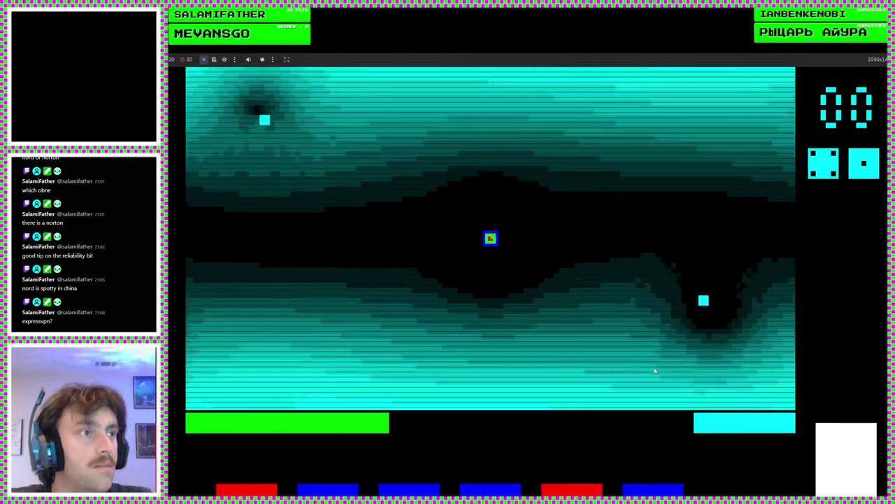
key("s")
key("d")
key("d")
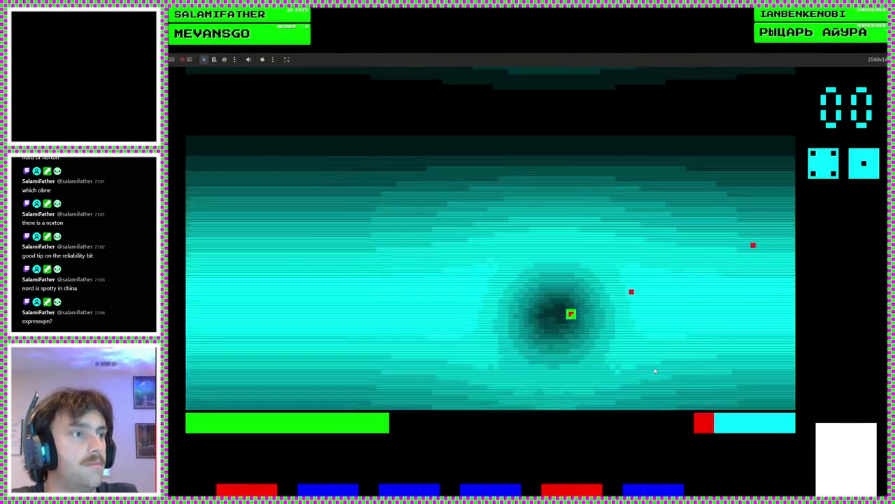
key("w")
key("a")
key("a")
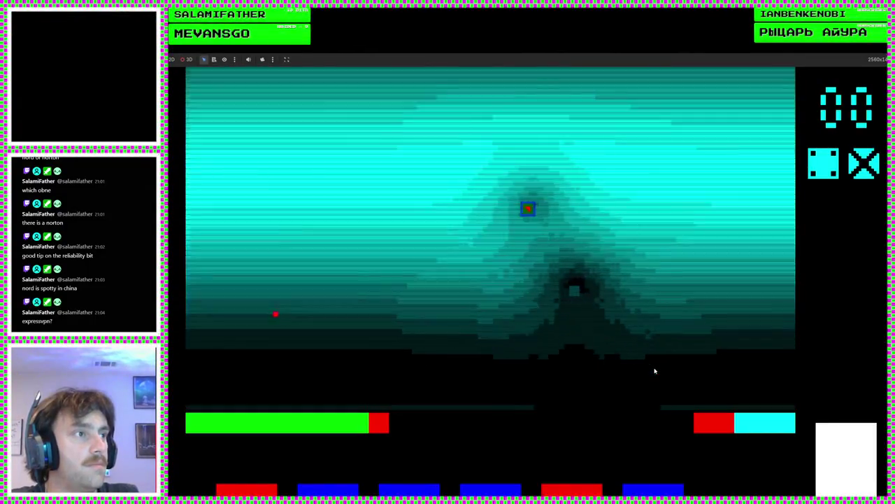
key("d")
key("a")
key("s")
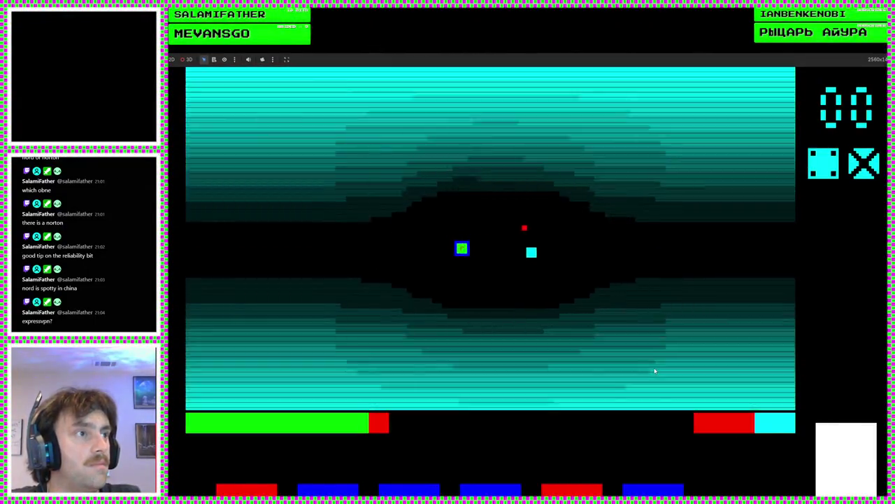
key("d")
key("w")
key("a")
key("d")
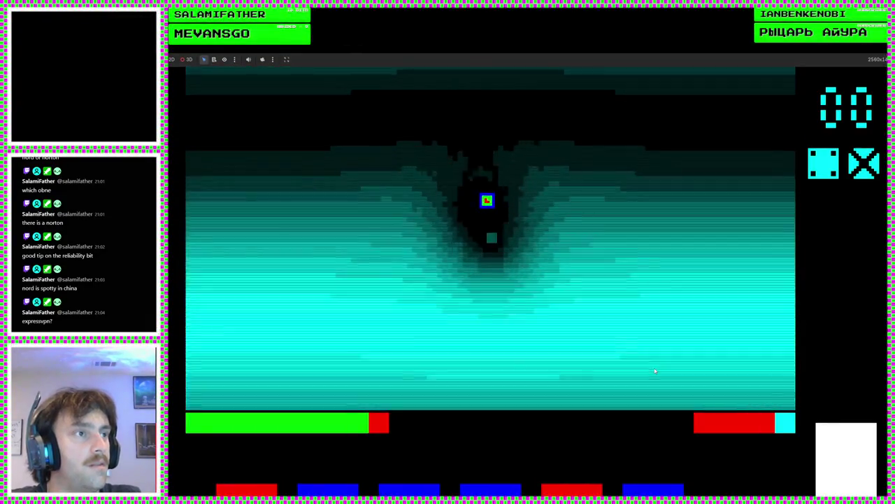
key("s")
key("a")
key("d")
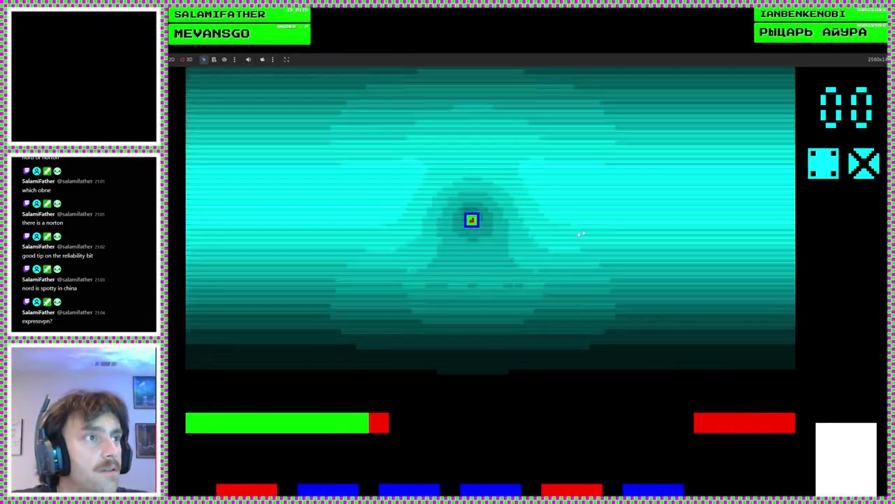
key("s")
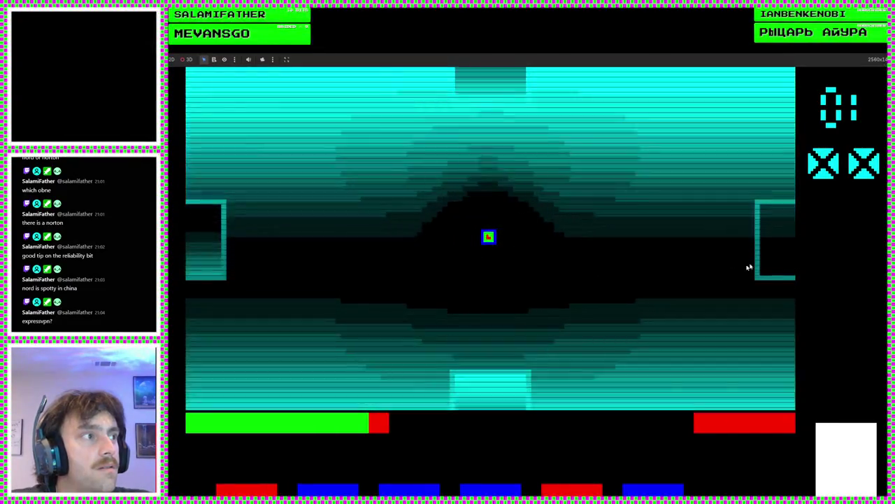
key("d")
key("d")
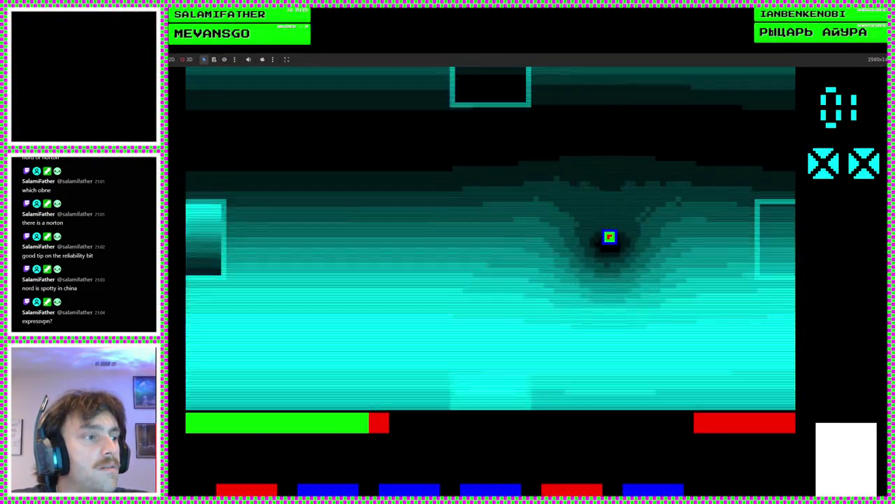
key("w")
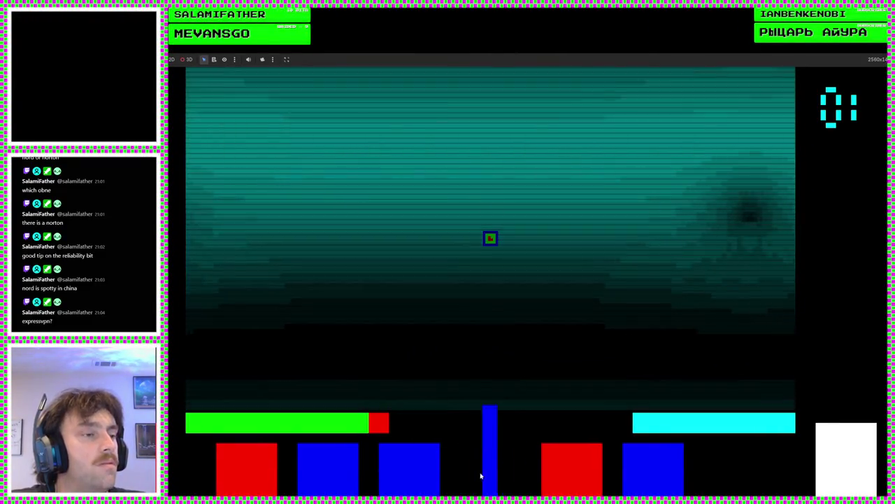
- Take the Timid item card for the next round and stop the game with F8
mouse_move(621, 478)
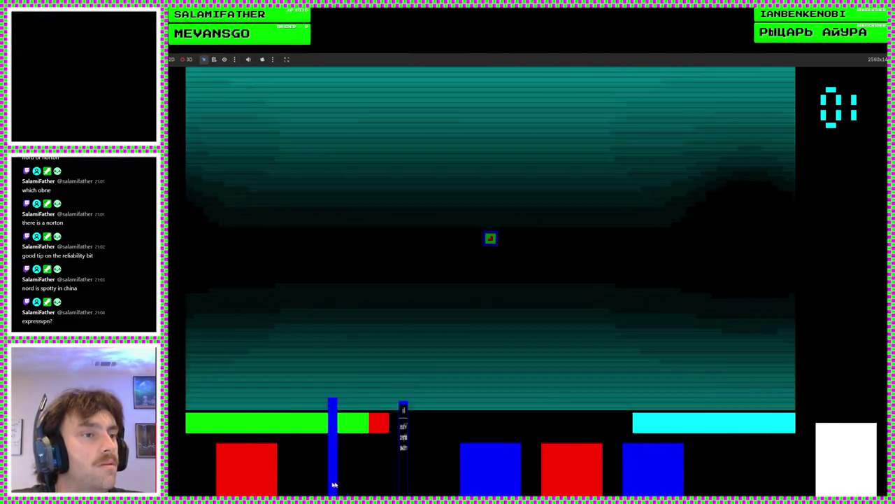
mouse_move(305, 485)
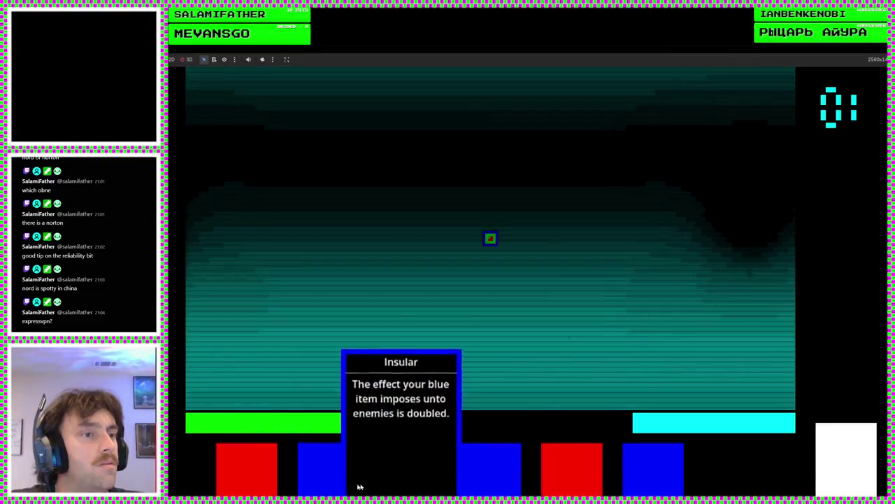
left_click(340, 486)
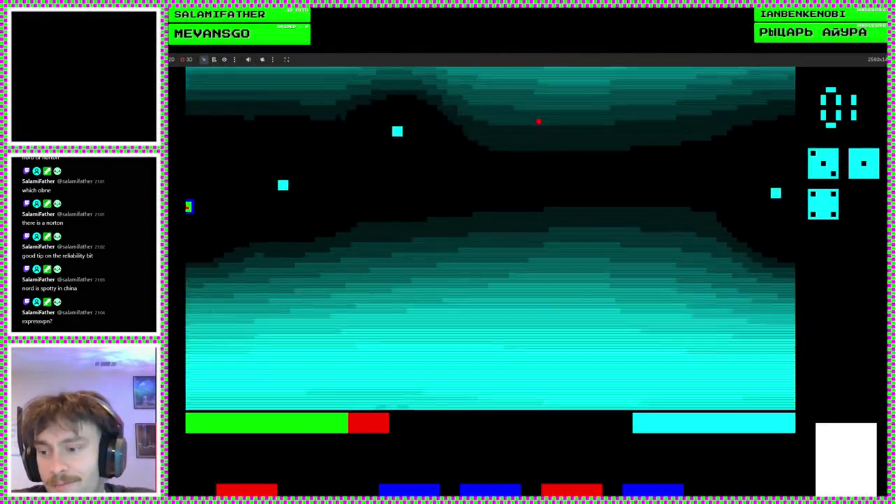
key("F8")
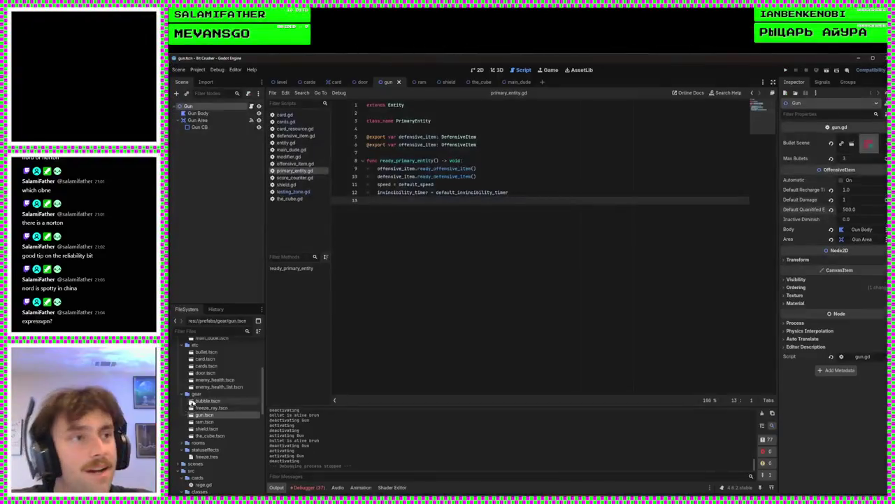
- Open bubble.tscn from the FileSystem and view it in the 2D workspace
left_click(465, 184)
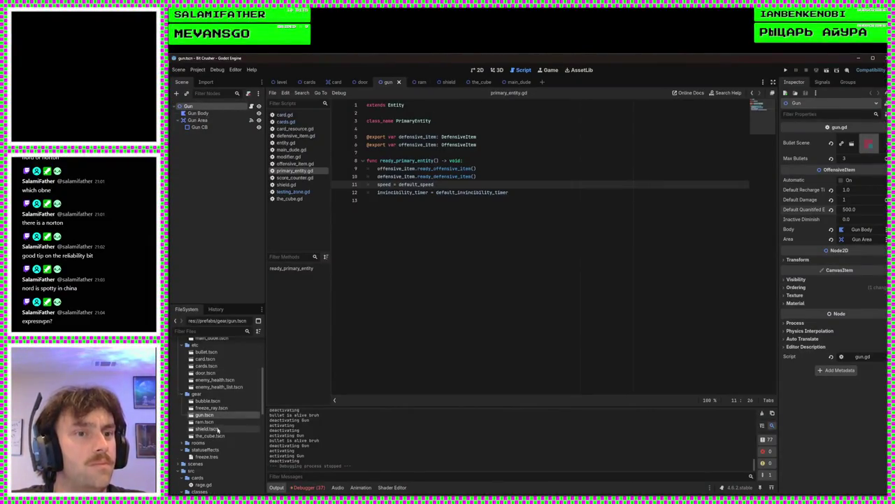
double_click(209, 401)
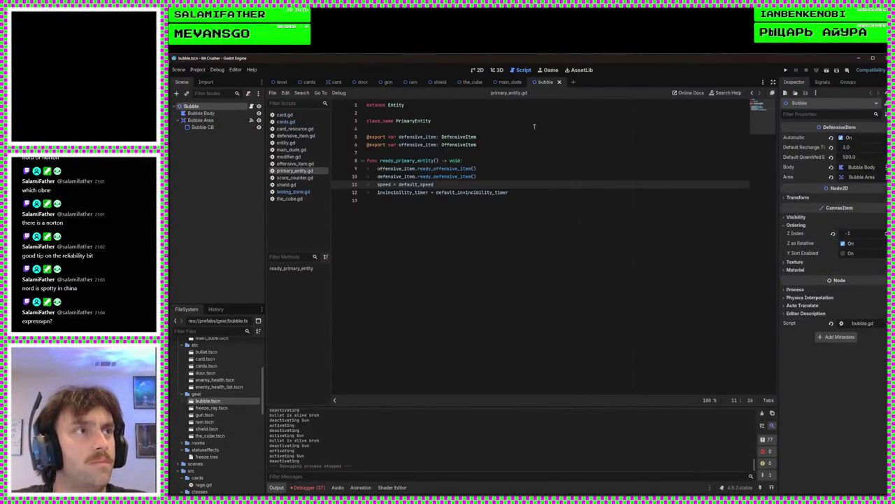
left_click(476, 70)
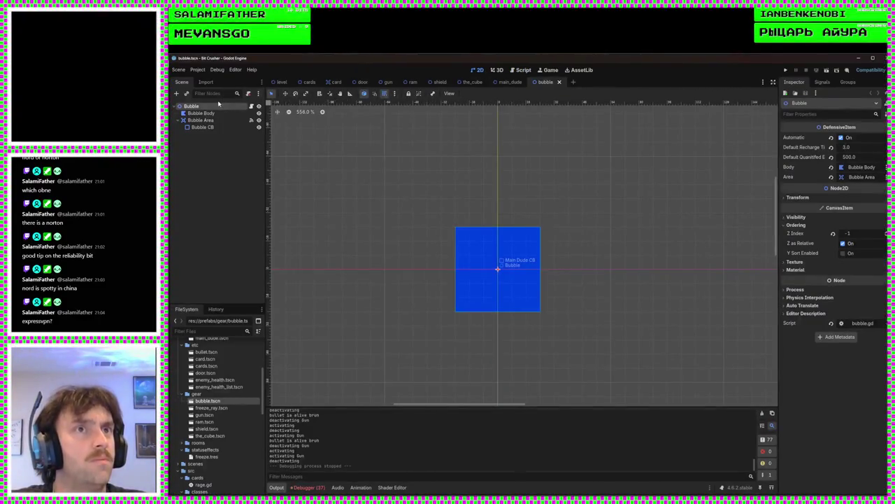
- Set the Bubble's Default Quantified value to 1000 and run the game
left_click(849, 158)
type("1")
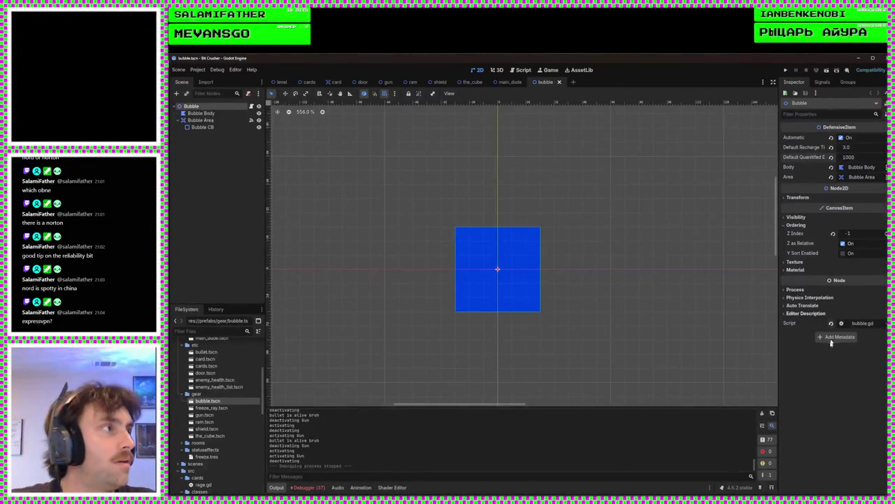
key("Return")
left_click(786, 70)
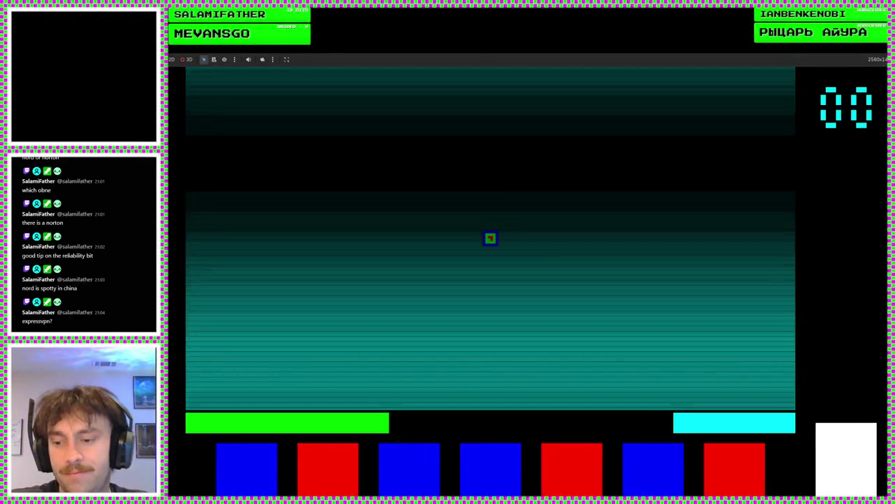
- Stop the playtest with F8 and return to the bubble scene in the 2D editor
key("F8")
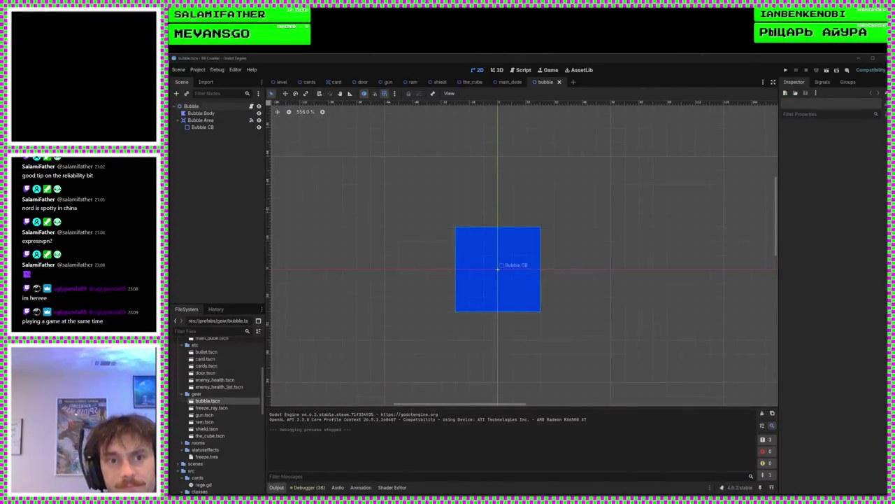
scroll(220, 396, "up", 5)
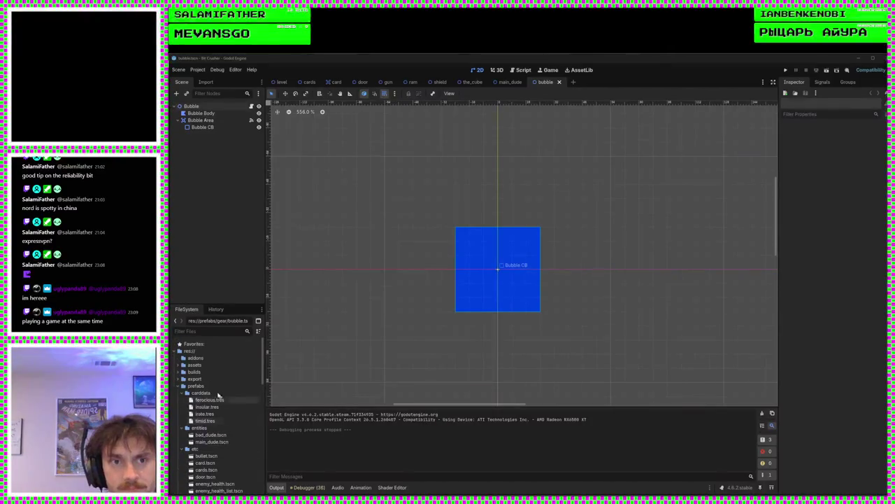
- Expand the assets folder to show the audio effects and the cyan music tracks
double_click(210, 365)
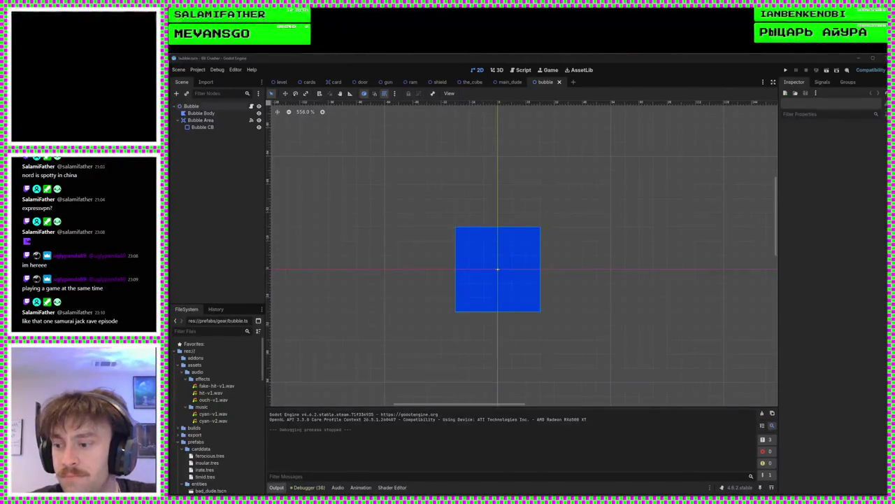
key("super+d")
key("super+d")
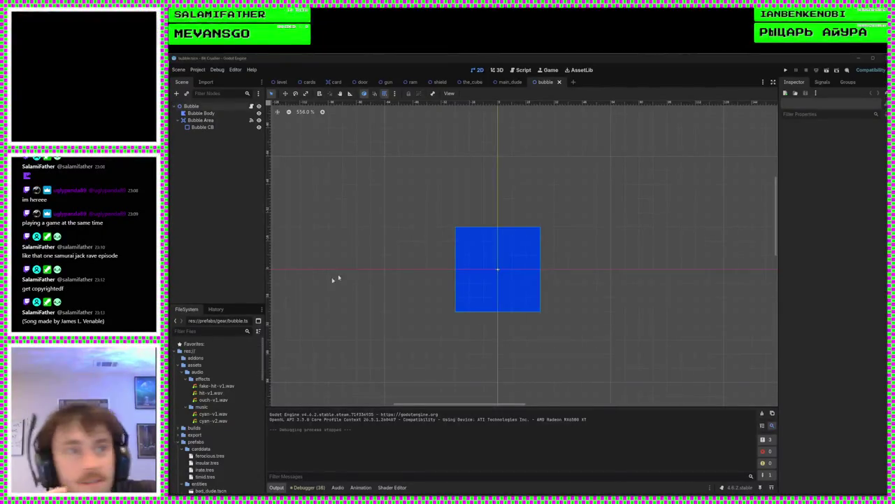
- Bring up the Jack and the Rave browser window, shift it left, and enable Theater mode
key("alt+Tab")
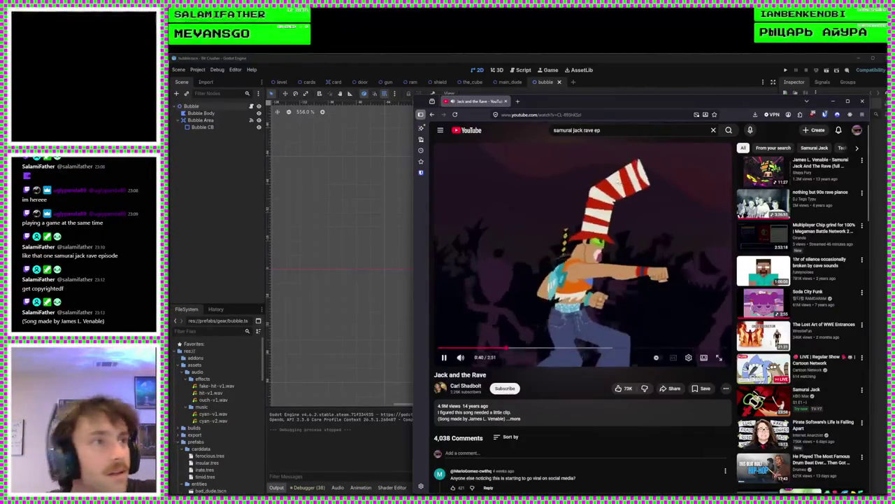
left_click_drag(615, 97, 507, 83)
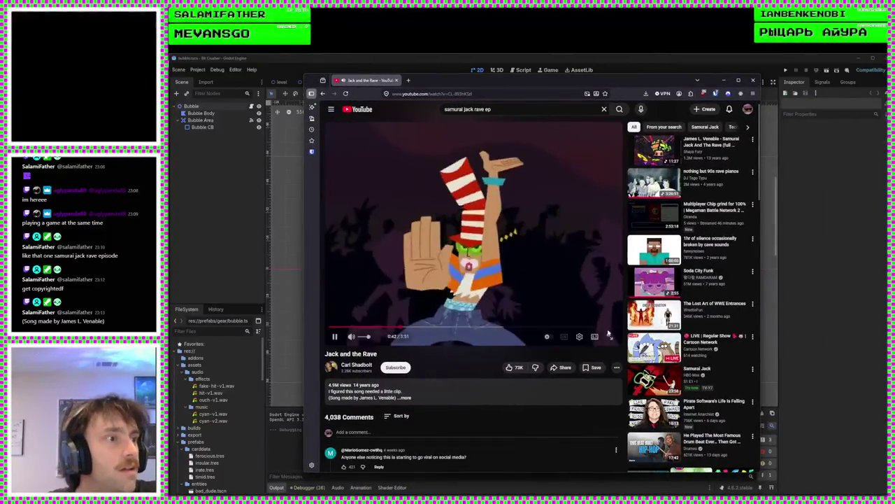
left_click(594, 337)
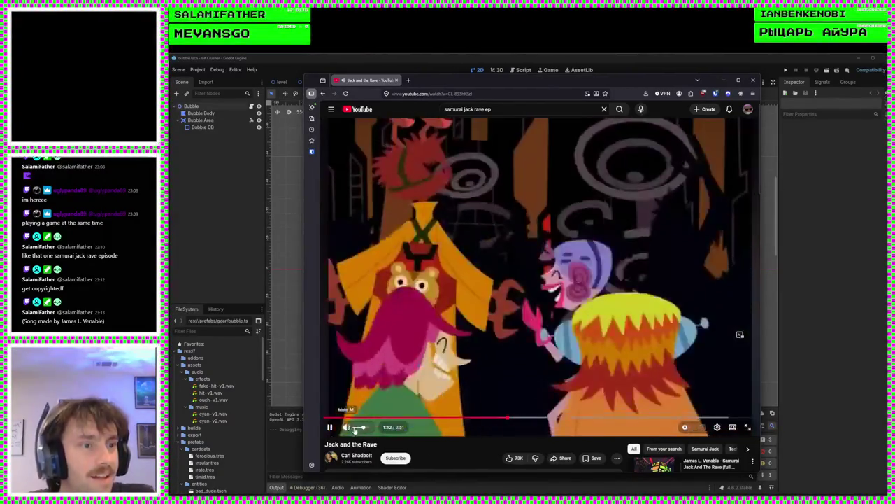
mouse_move(372, 431)
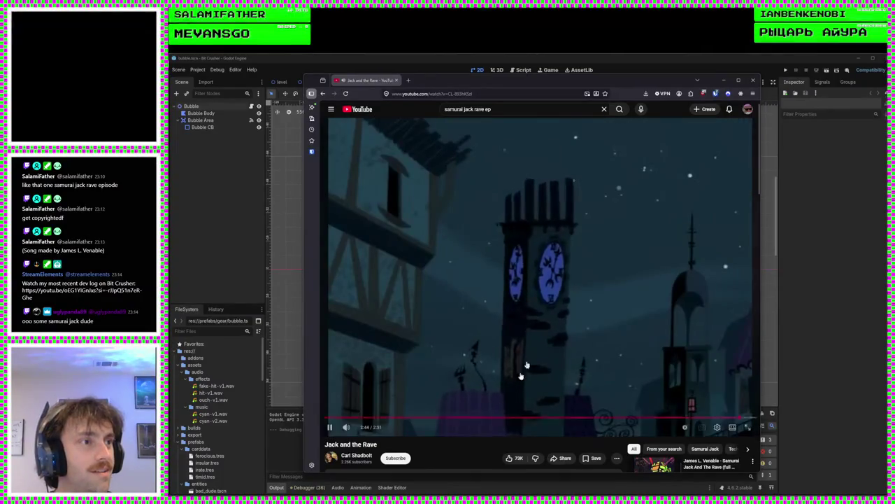
- Pause the video, close the browser, and select the level scene's AudioStreamPlayer
left_click(549, 329)
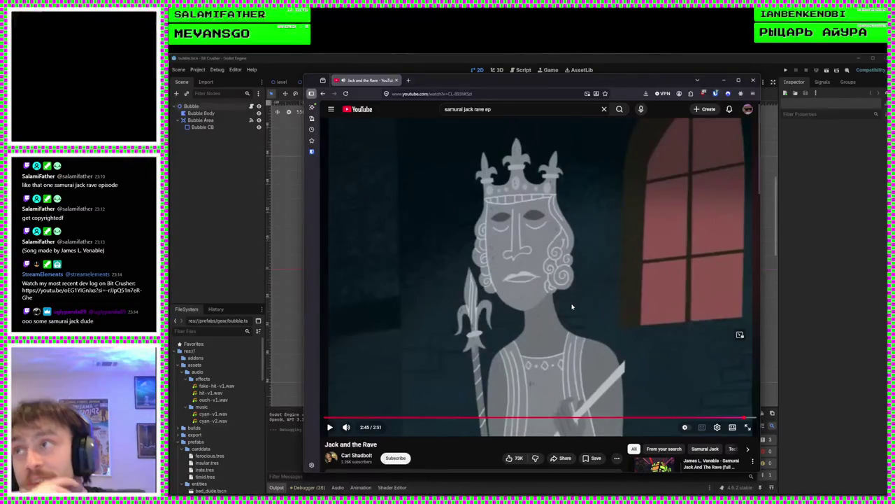
left_click(754, 82)
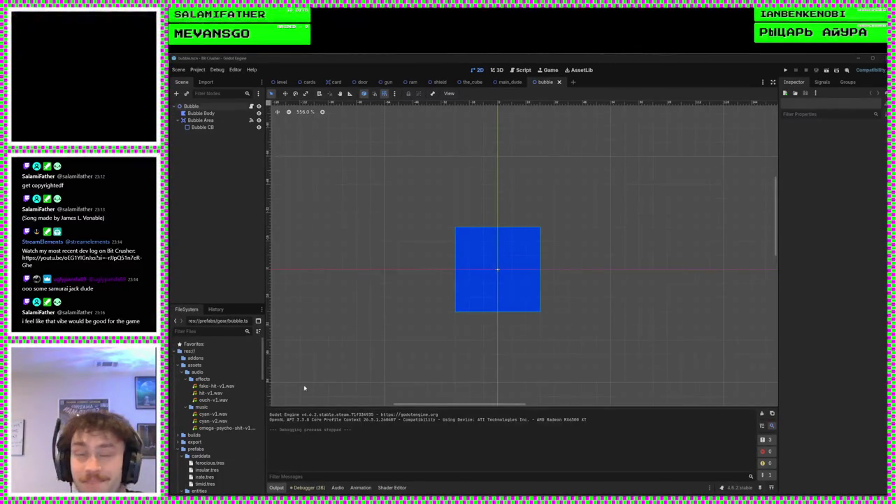
left_click(283, 81)
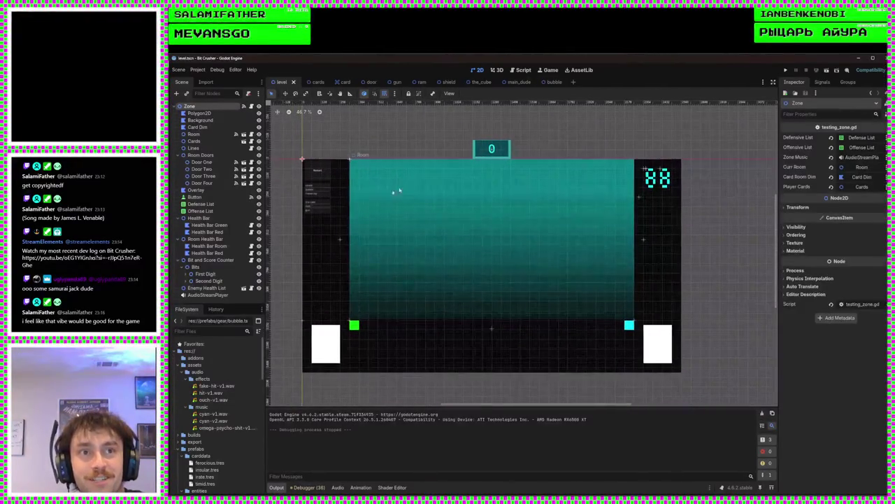
left_click(219, 296)
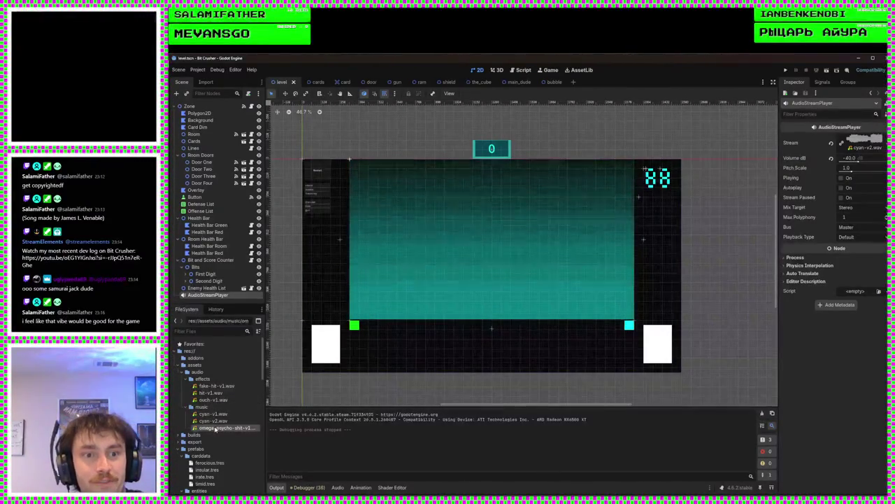
- Assign the new music track to AudioStreamPlayer at -20 dB, save the level, and run it
left_click_drag(867, 152, 865, 148)
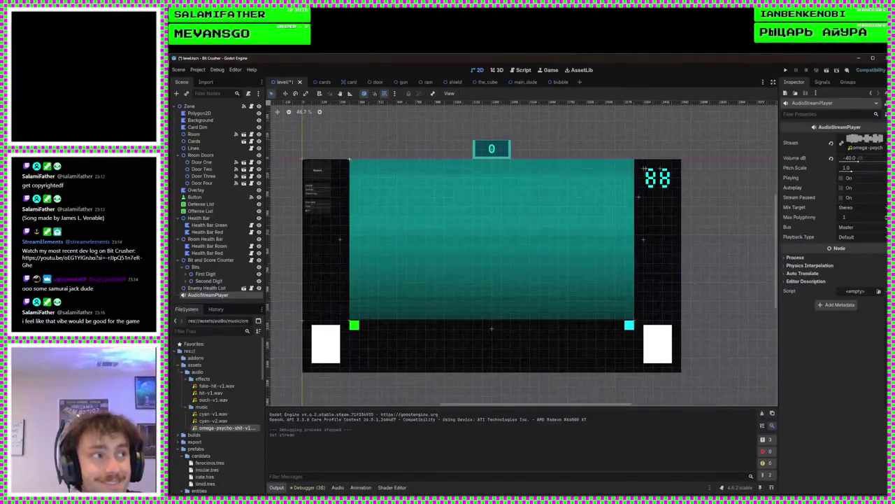
left_click(859, 157)
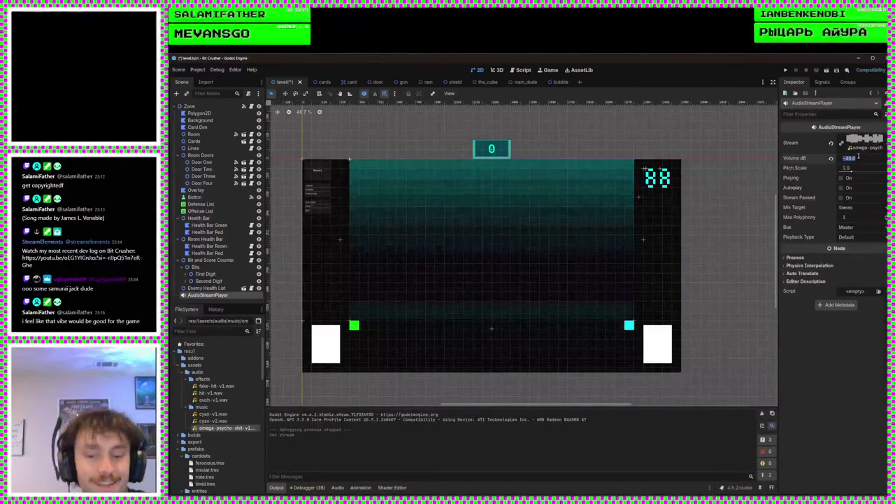
type("-20")
key("Return")
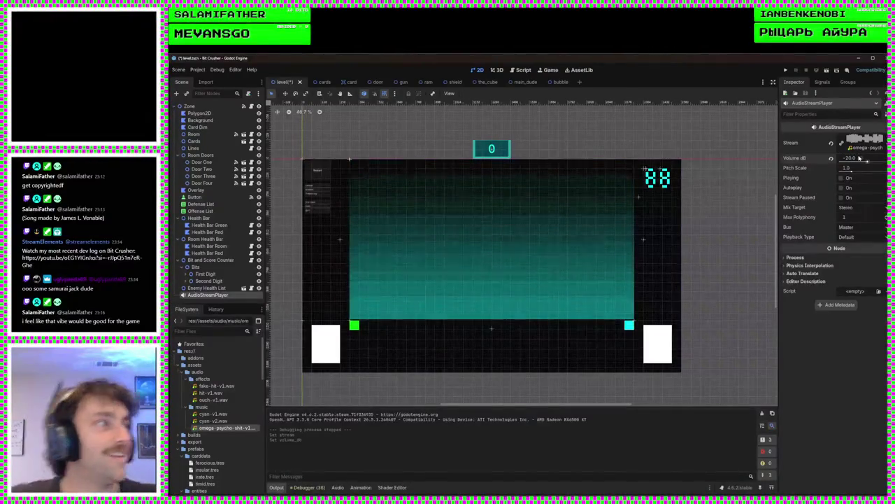
key("ctrl+s")
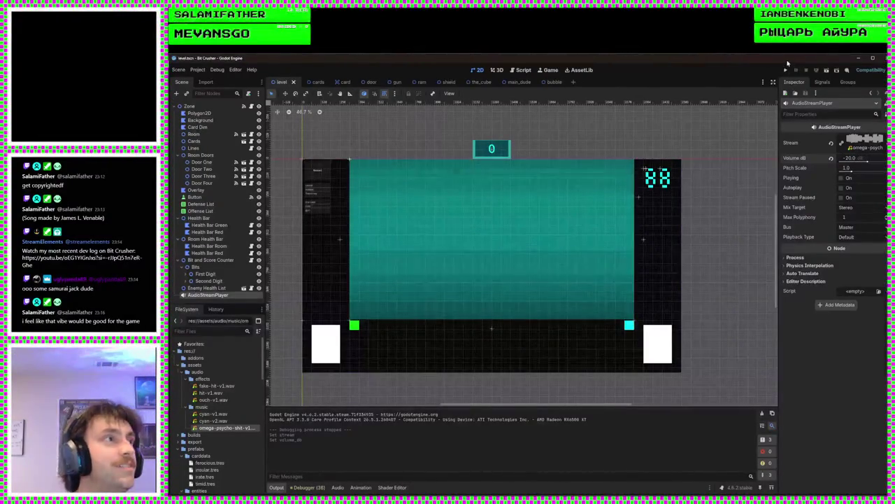
left_click(784, 70)
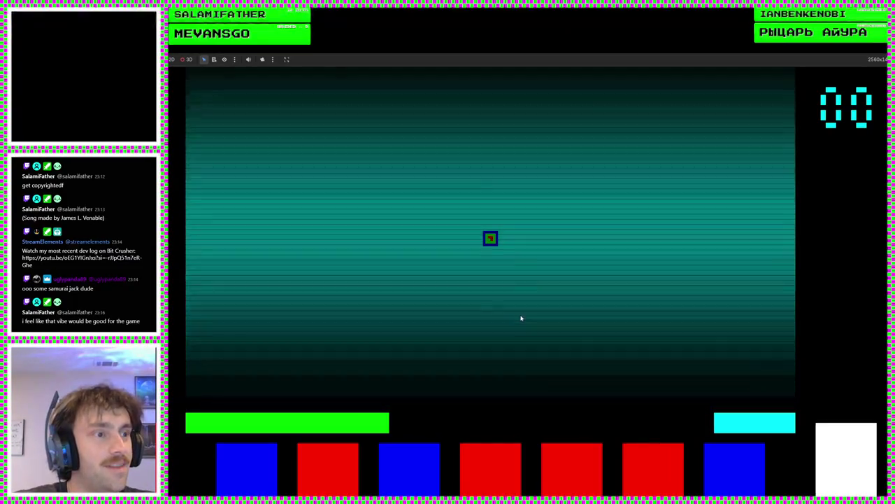
mouse_move(765, 482)
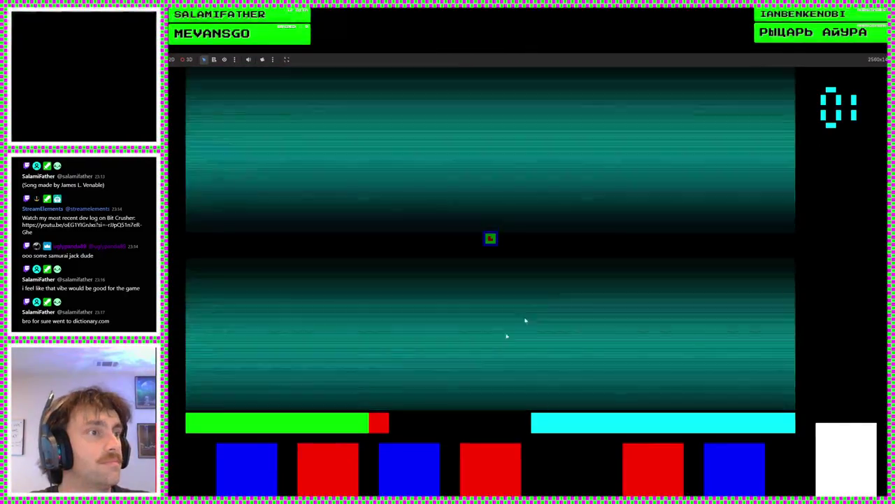
mouse_move(489, 480)
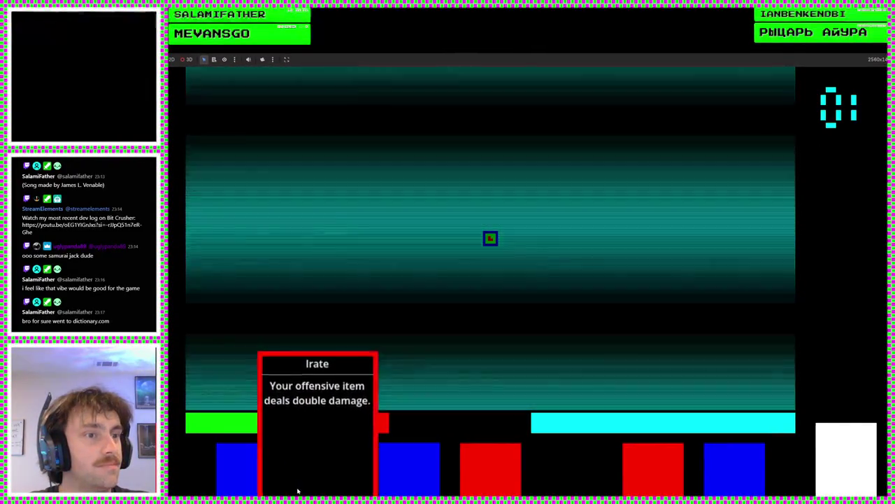
mouse_move(250, 493)
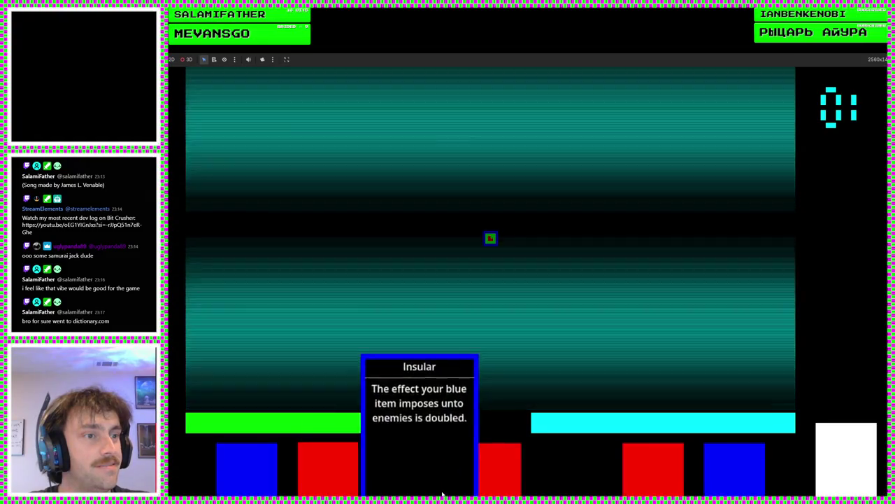
mouse_move(508, 493)
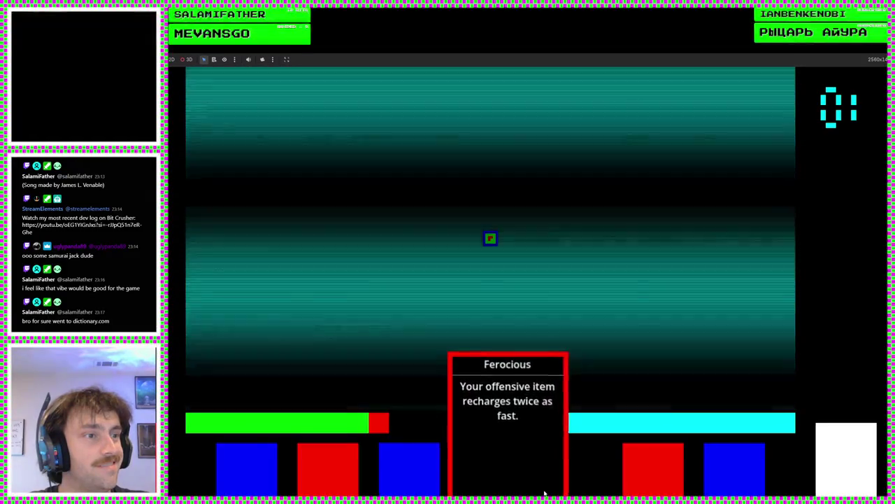
mouse_move(409, 475)
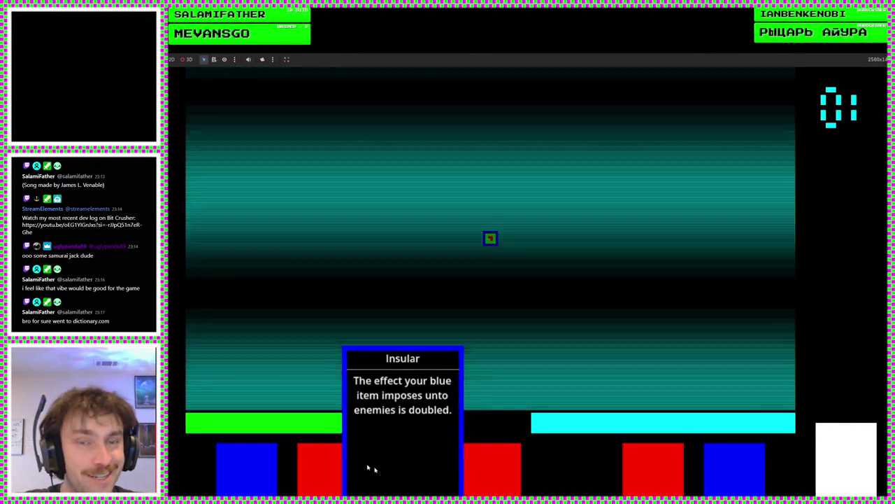
mouse_move(336, 457)
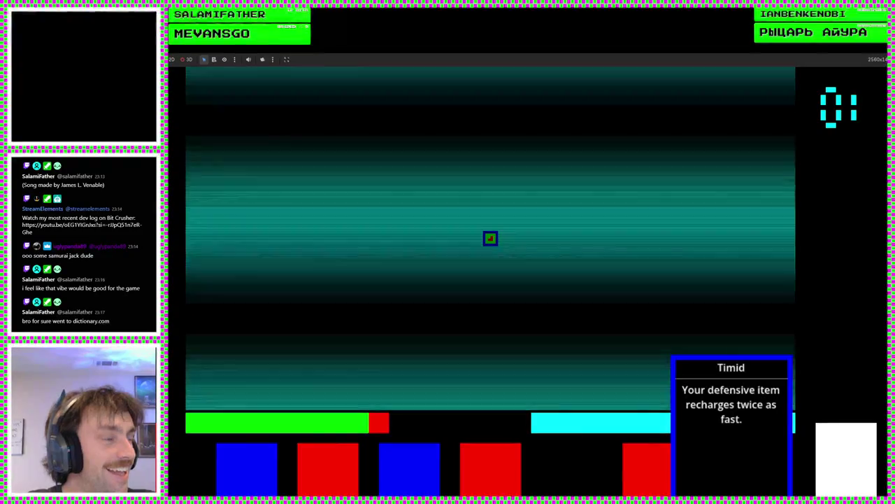
mouse_move(653, 476)
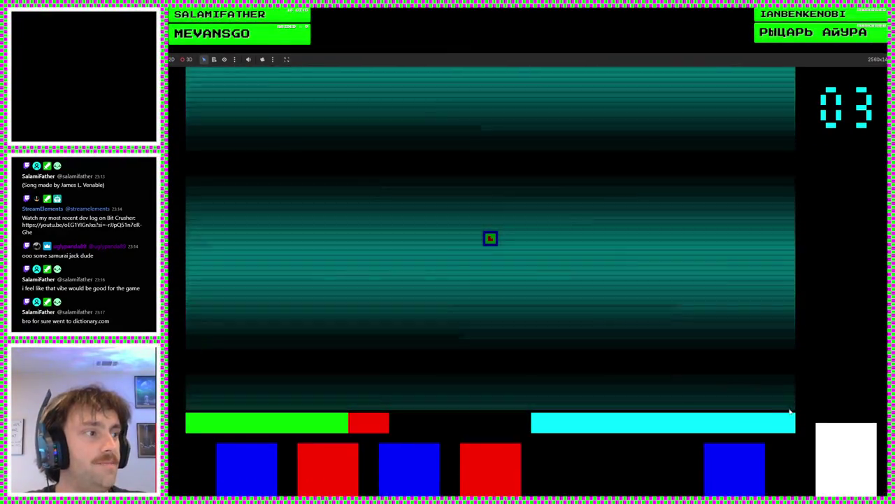
mouse_move(748, 491)
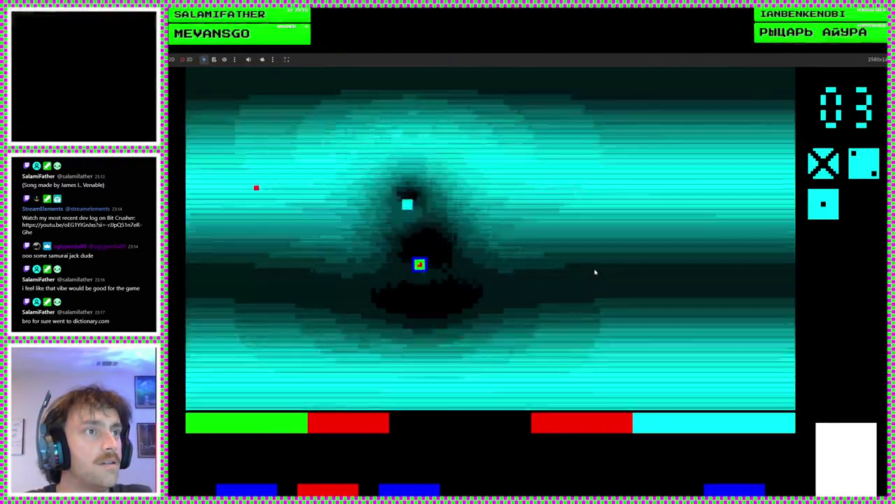
- Ram the player square into the room's enemies with the arrow keys until six are crossed off
key("Right")
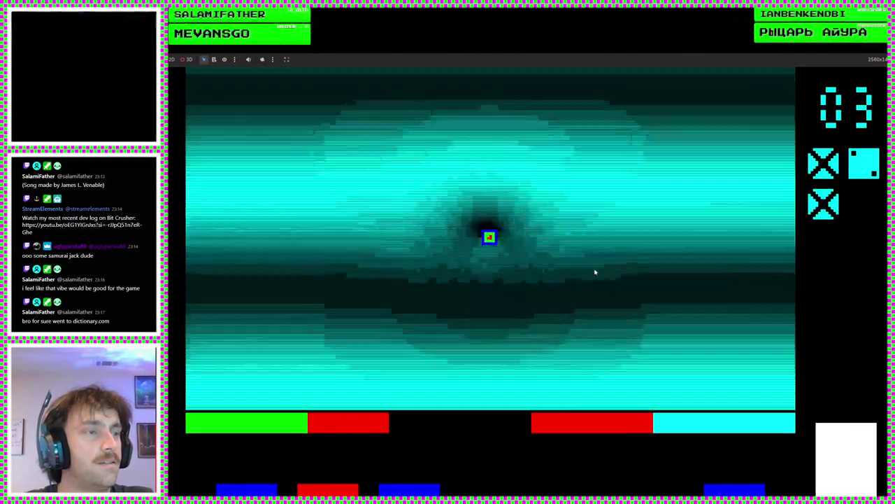
key("Up")
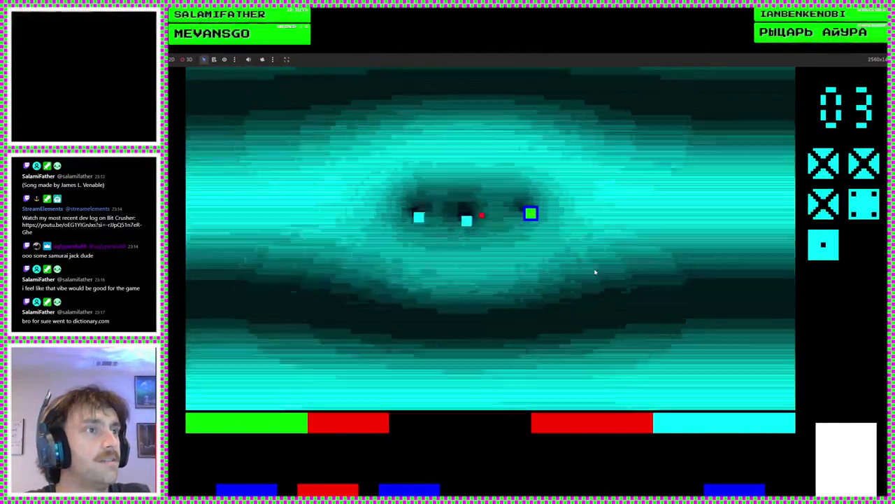
key("Right")
key("Up")
key("Right")
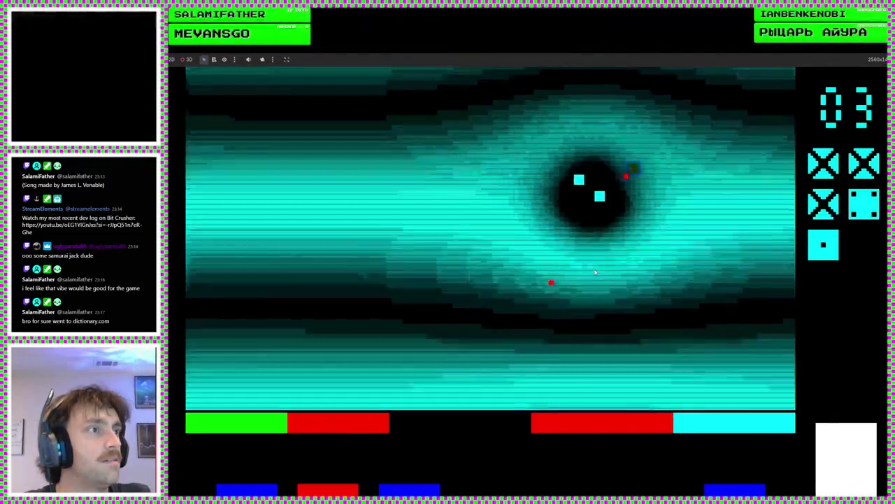
key("Down")
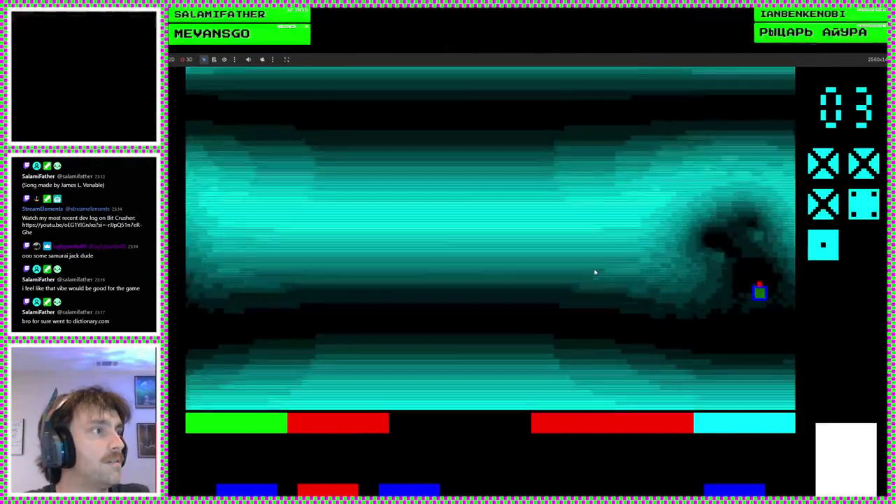
key("Left")
key("Up")
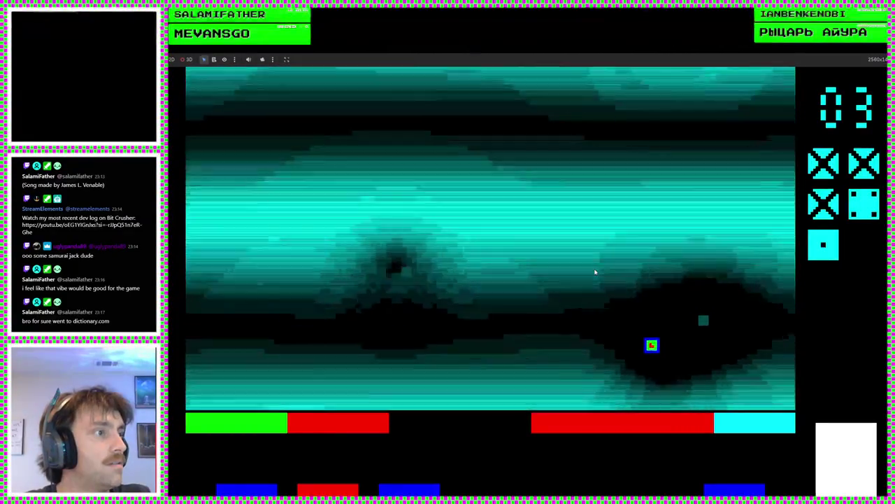
key("Down")
key("Left")
key("Right")
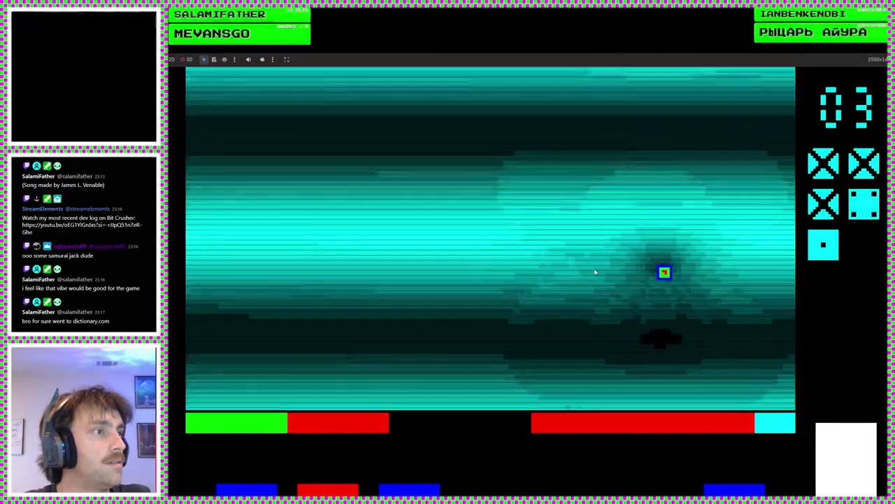
key("Left")
key("Left")
key("Up")
key("Down")
key("Down")
key("Left")
key("Right")
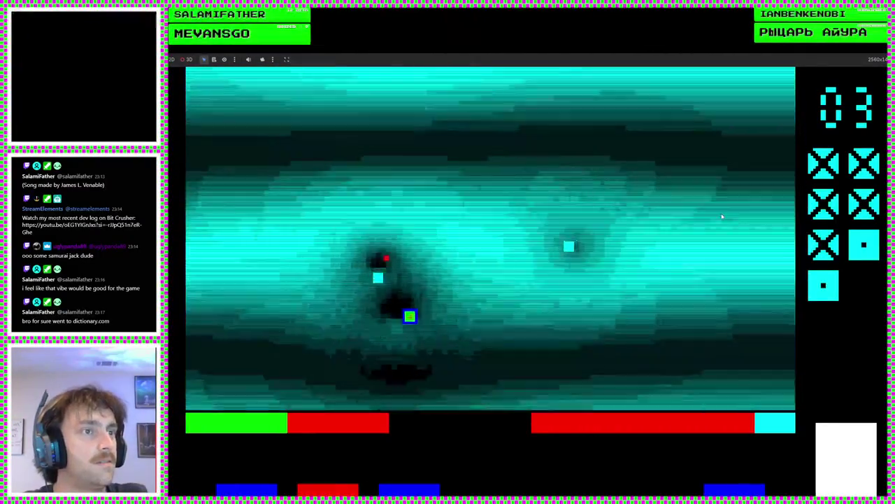
key("Up")
key("Up")
key("Down")
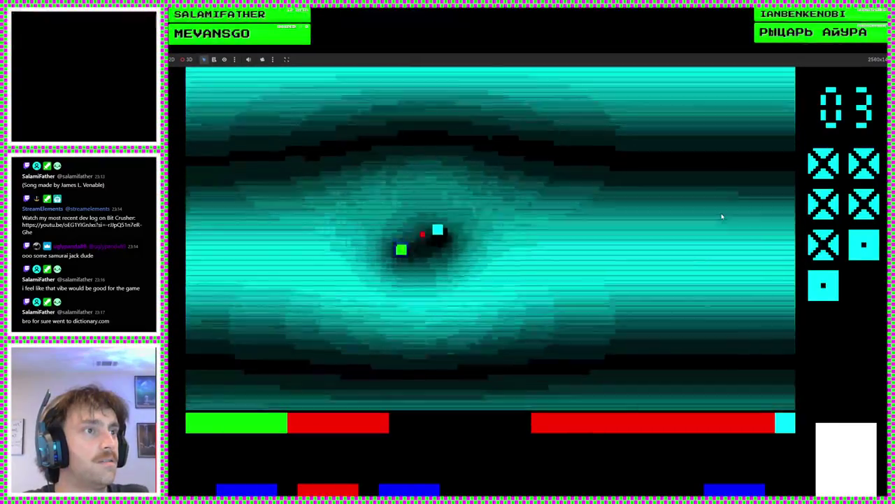
key("Left")
key("Right")
key("Right")
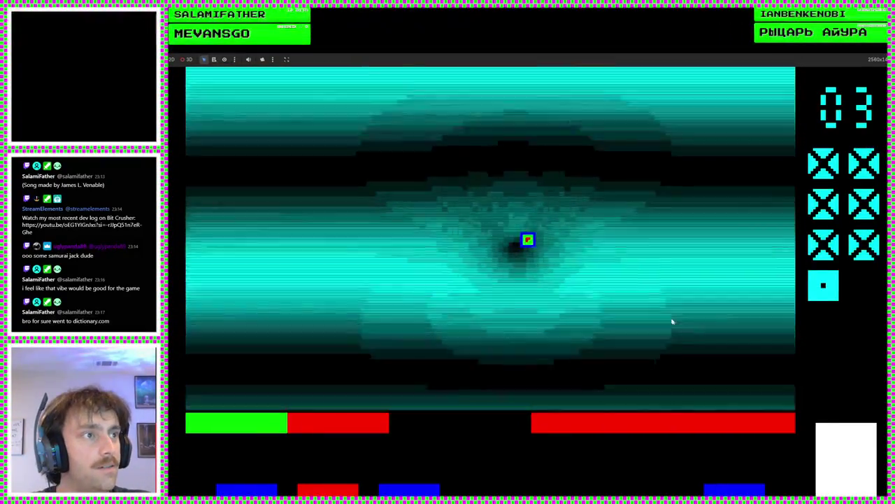
key("Left")
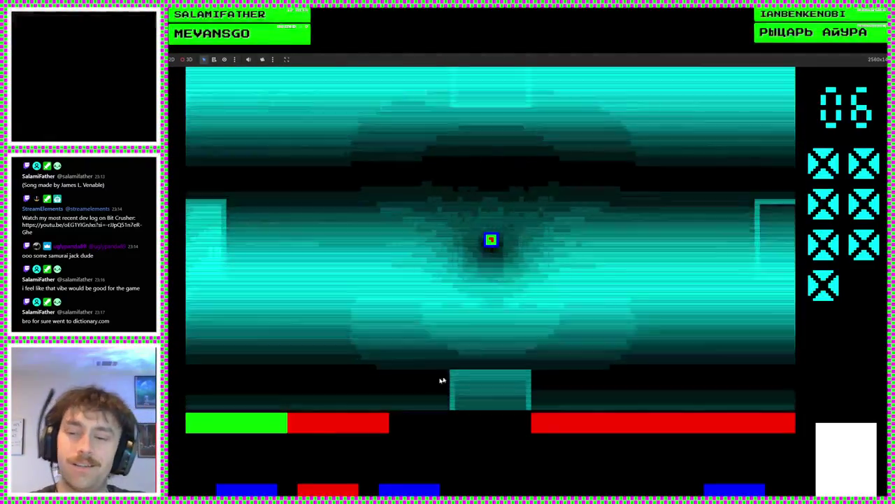
- Steer the player down through the bottom door into a new room
key("Down")
key("Up")
key("Up")
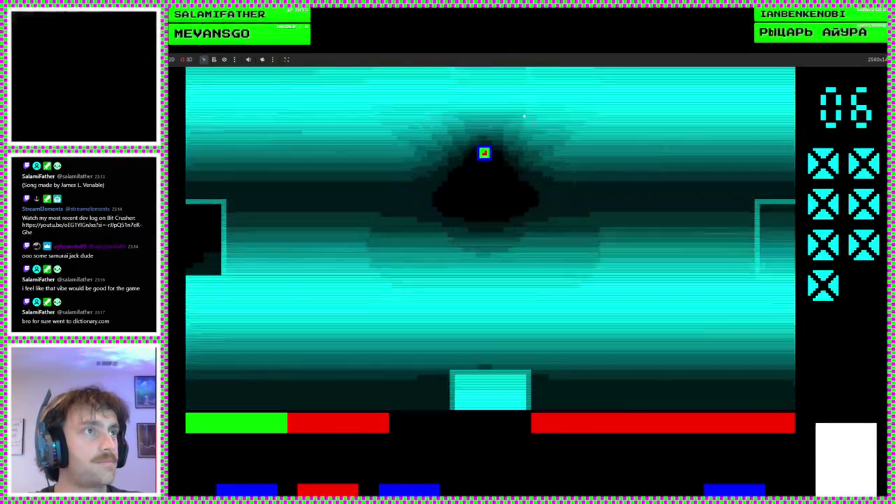
key("Down")
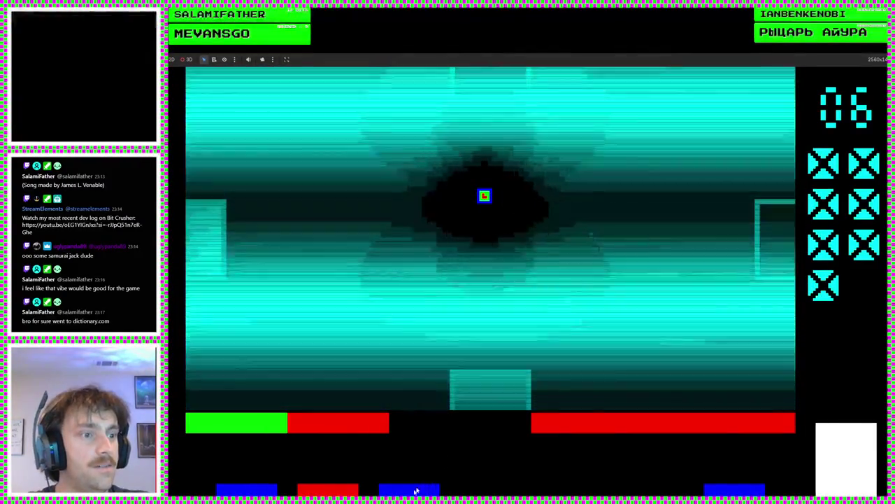
key("Down")
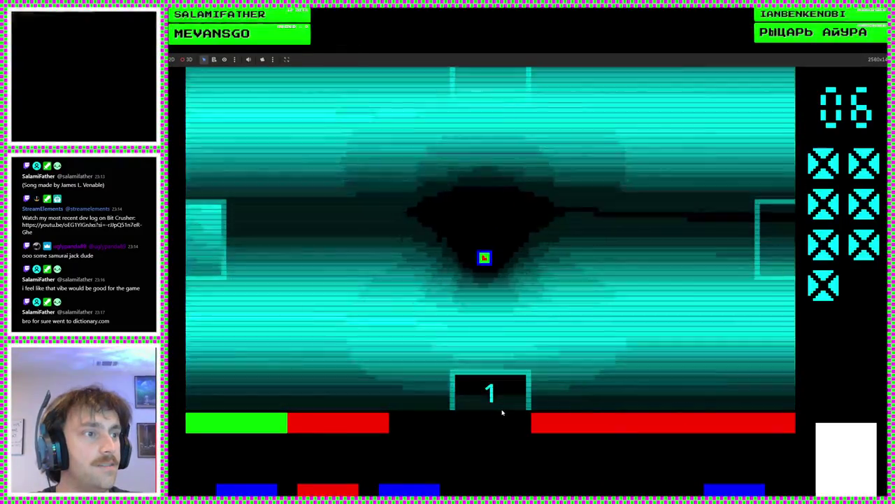
key("Up")
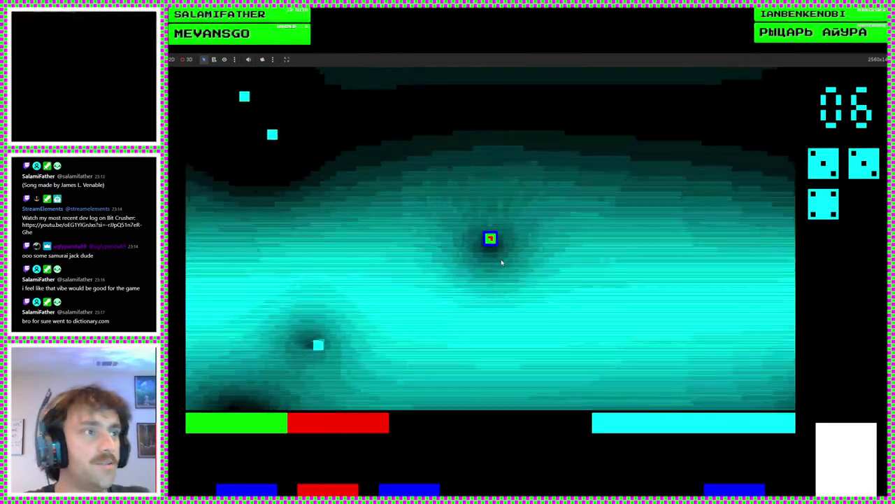
key("Down")
- Dodge and clear the spawned enemies, then take the Insular blue item card at counter 07
key("Right")
key("Up")
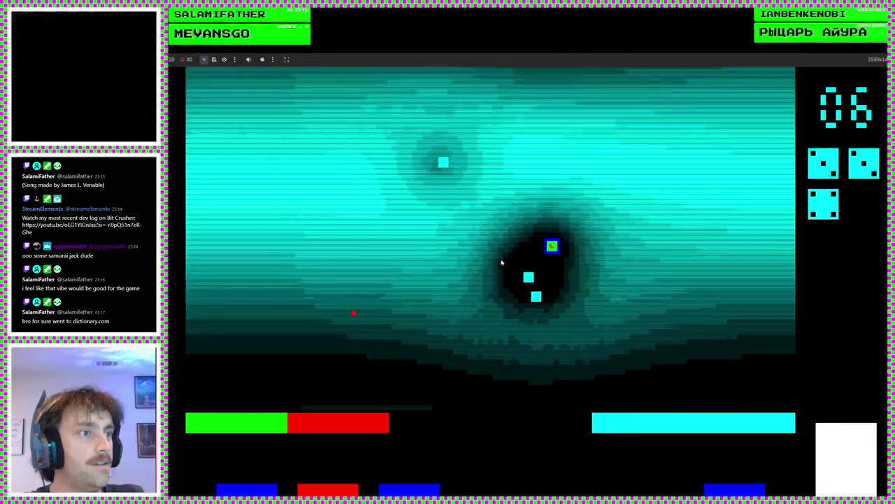
key("Right")
key("Down")
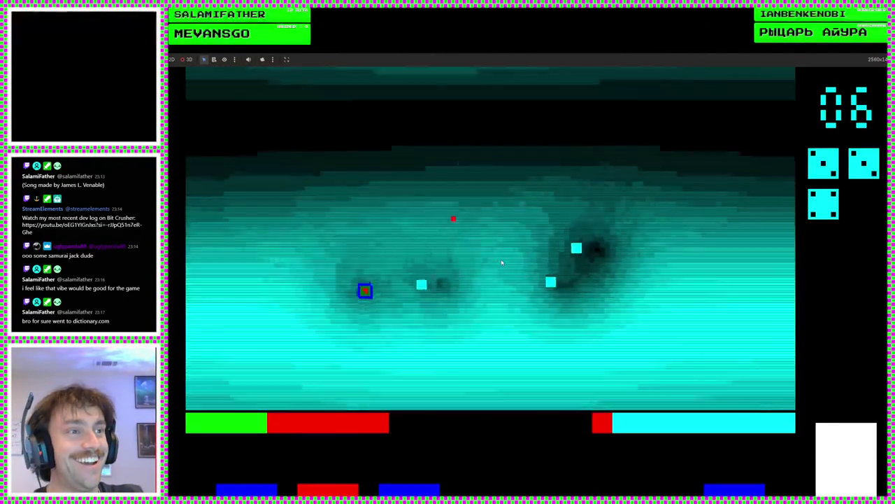
key("Left")
key("Up")
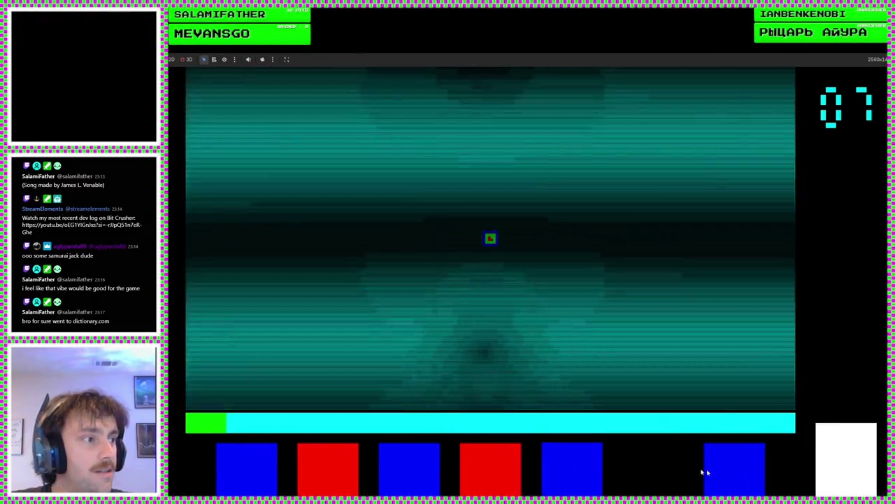
left_click(704, 472)
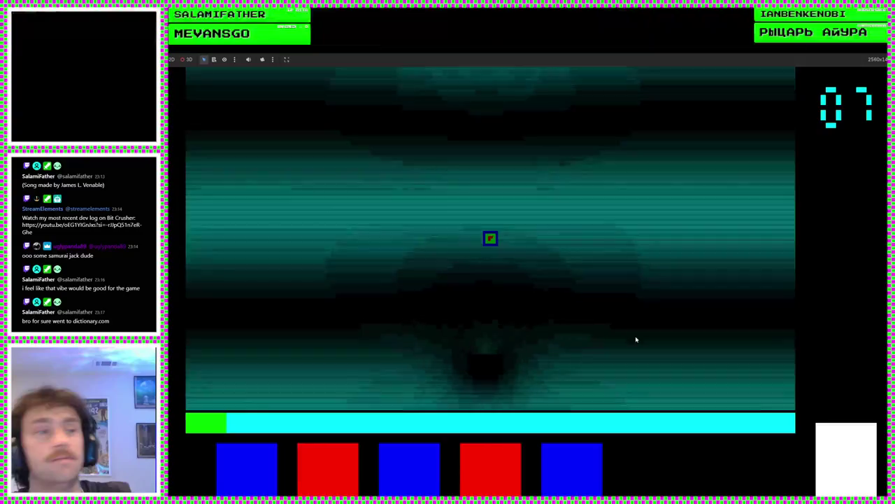
- Play the next round with WASD movement, then stop the game with F8 to return to the editor
key("a")
key("w")
key("w")
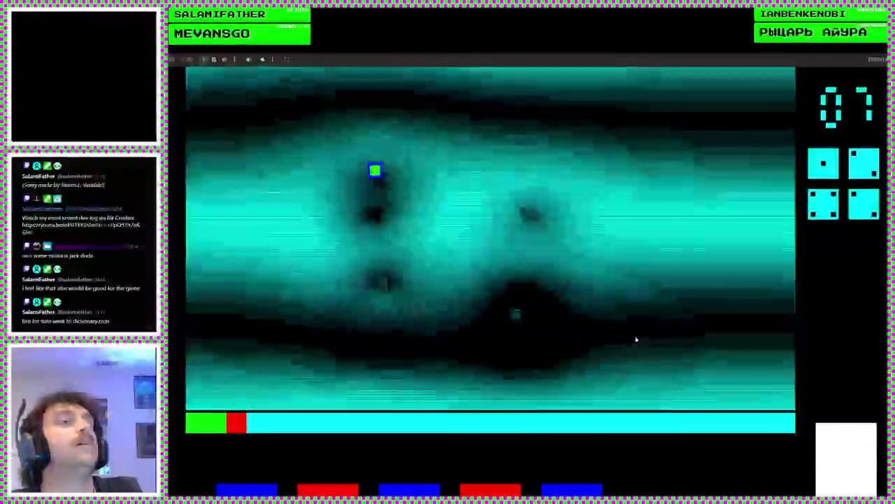
key("w")
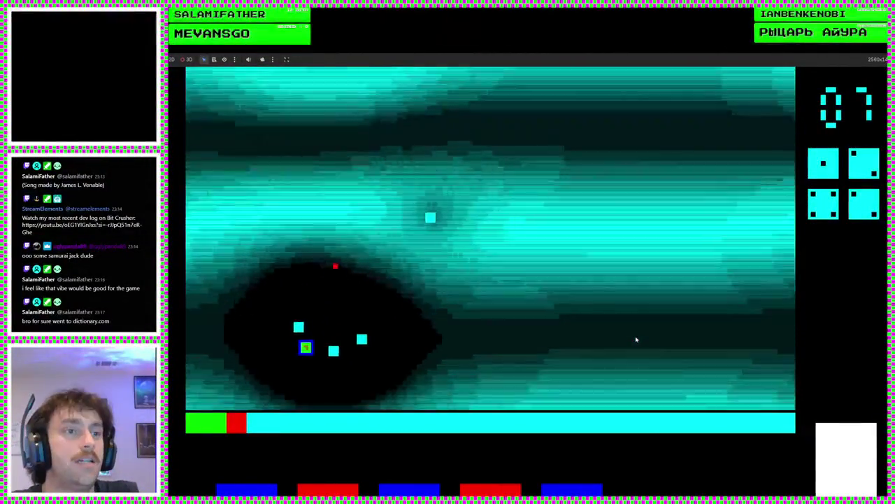
key("d")
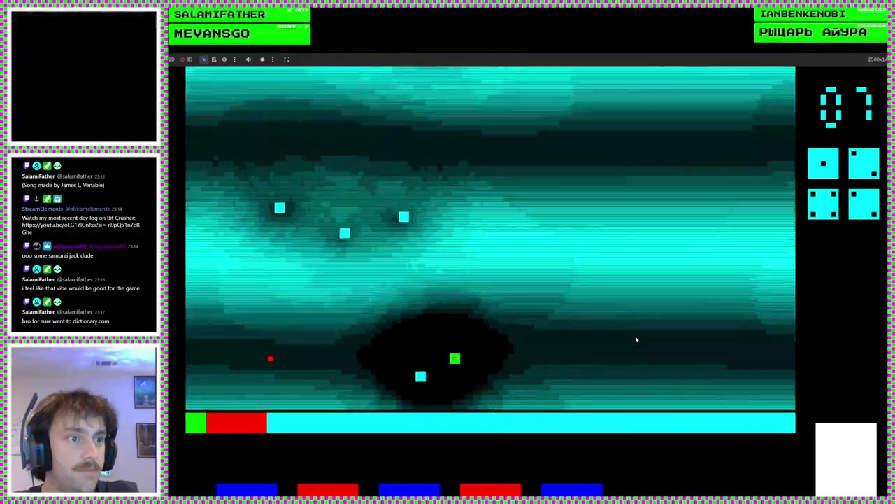
key("w")
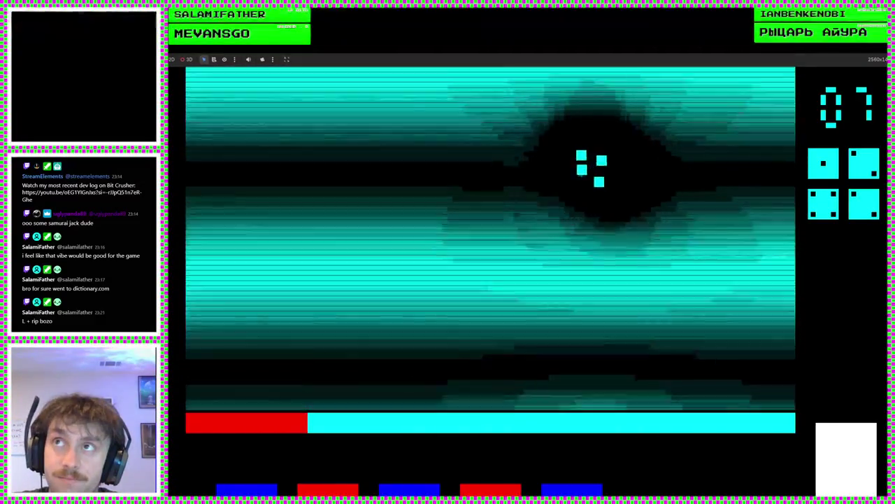
key("F8")
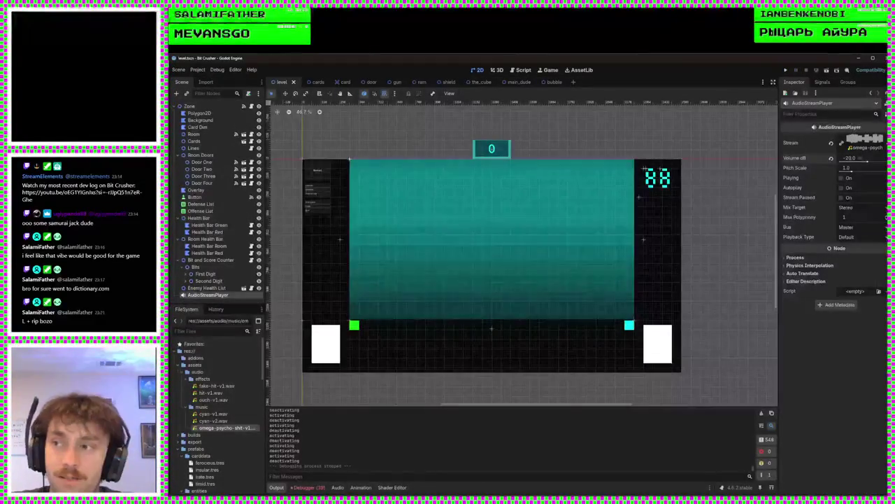